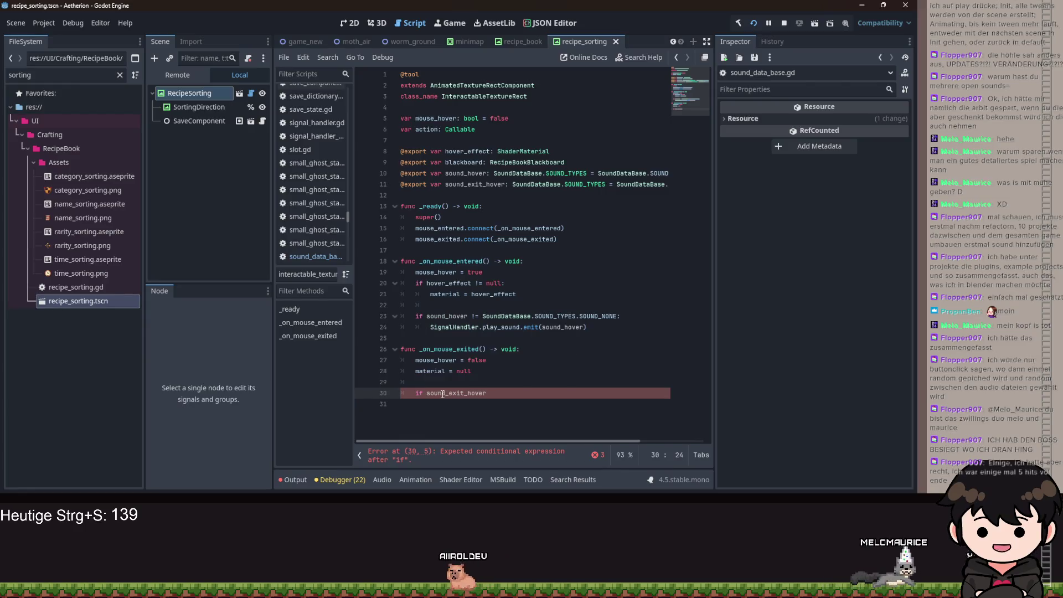
Finish the SOUND_NONE check so it emits SignalHandler.play_sound with sound_exit_hover, and save.
{"action": "type", "text": " != Sou"}
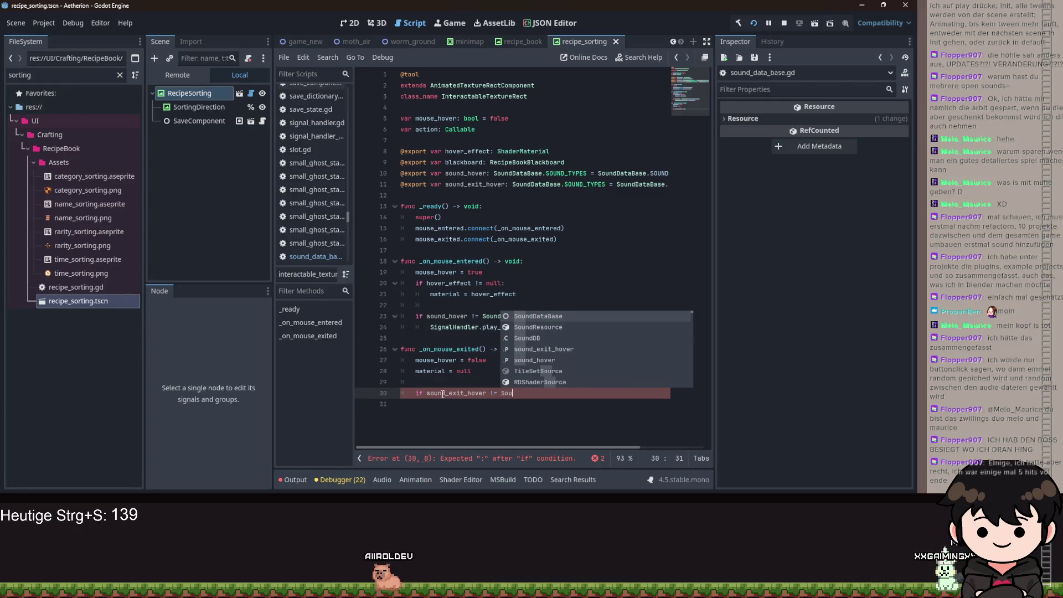
{"action": "type", "text": "ndDataBase.SOUND_TYPES.NON"}
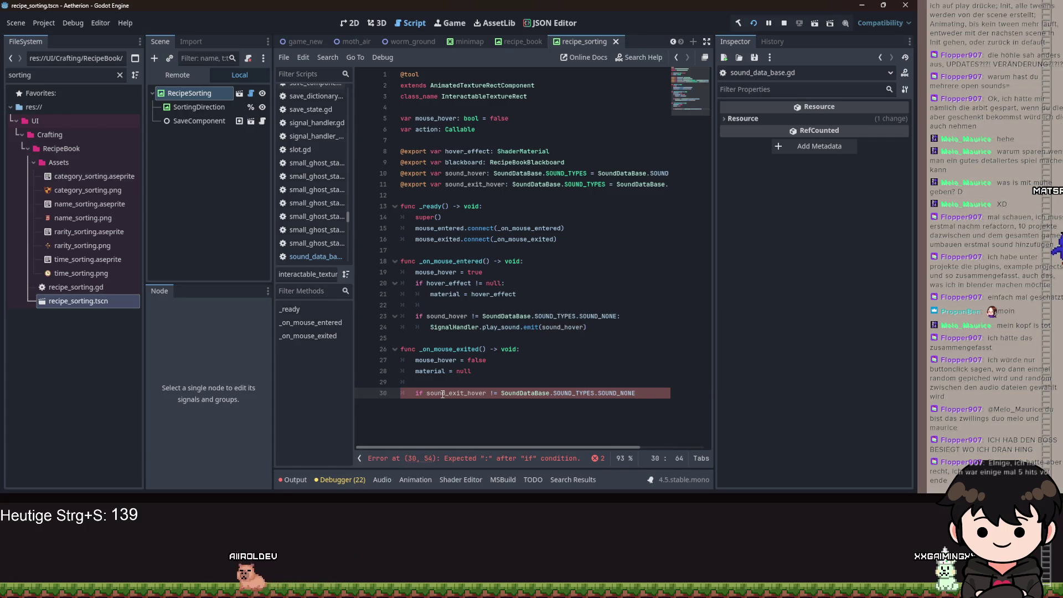
{"action": "type", "text": ":"}
{"action": "key", "text": "Return"}
{"action": "type", "text": "Signa"}
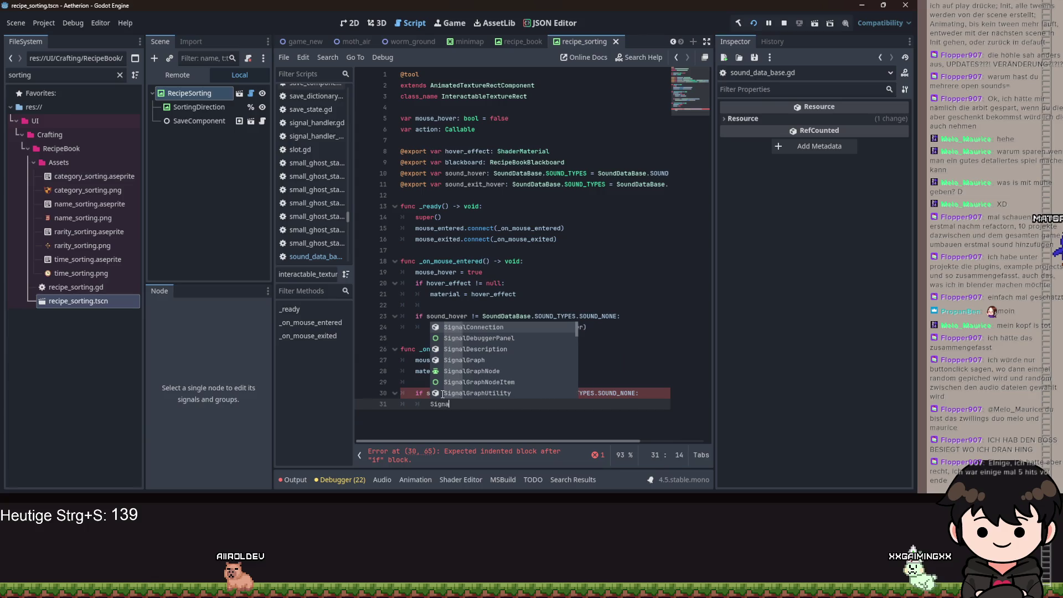
{"action": "type", "text": "lHan"}
{"action": "key", "text": "Return"}
{"action": "type", "text": "."}
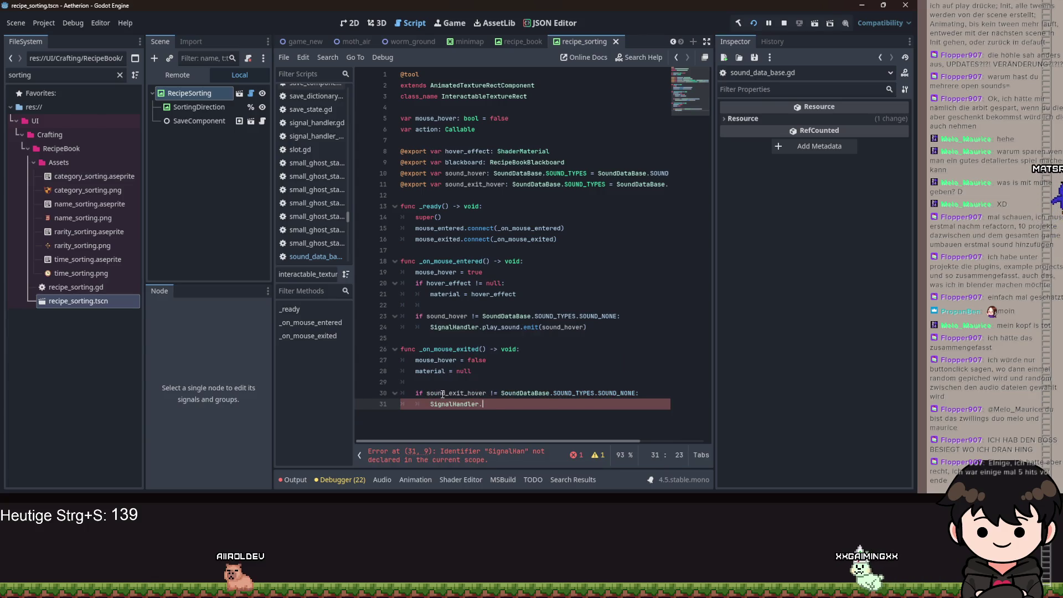
{"action": "type", "text": "emit_signal("}
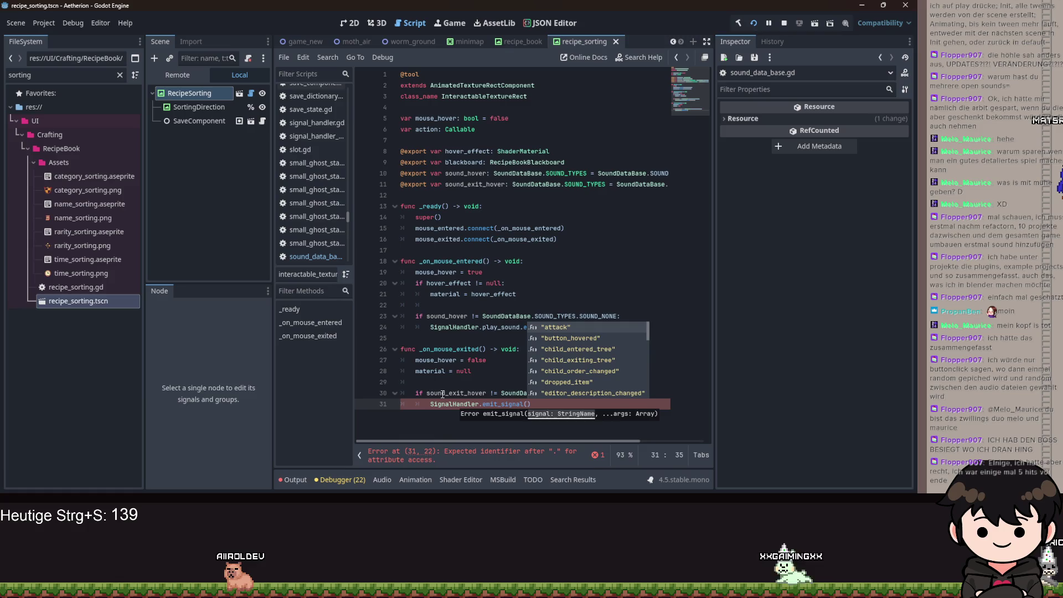
{"action": "type", "text": "play_sound.em"}
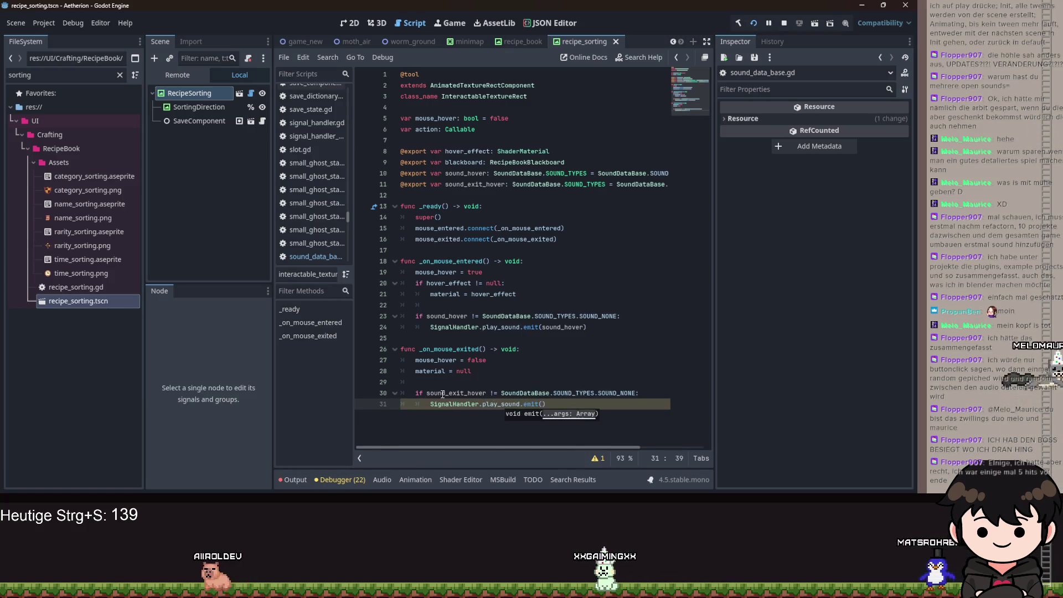
{"action": "key", "text": "Return"}
{"action": "type", "text": "sou"}
{"action": "key", "text": "Return"}
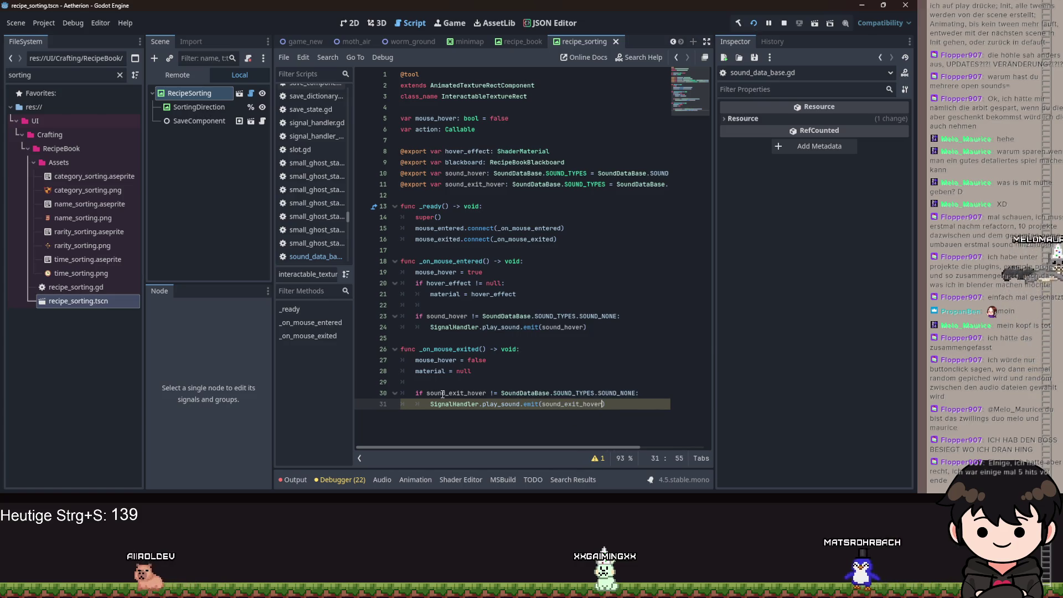
{"action": "key", "text": "ctrl+s"}
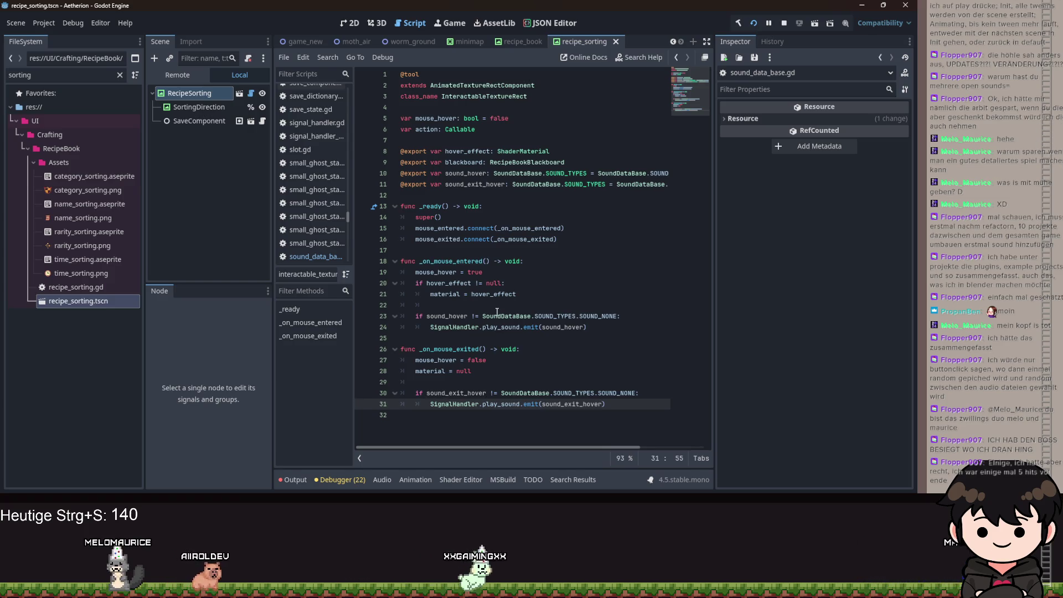
Save the script and select the RecipeSorting node in the Scene dock.
{"action": "left_click", "coordinate": [610, 360]}
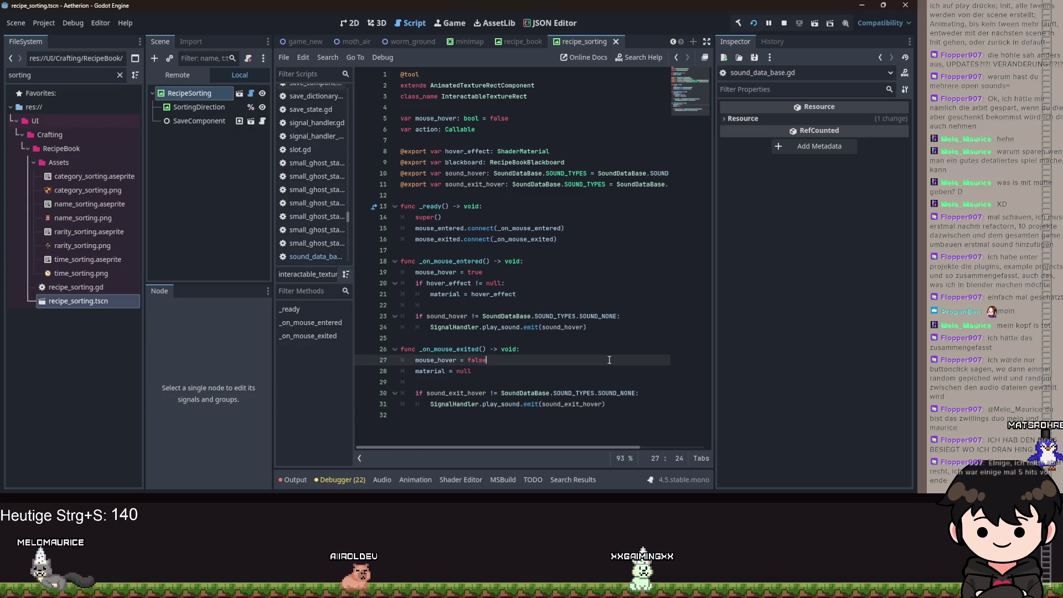
{"action": "key", "text": "ctrl+s"}
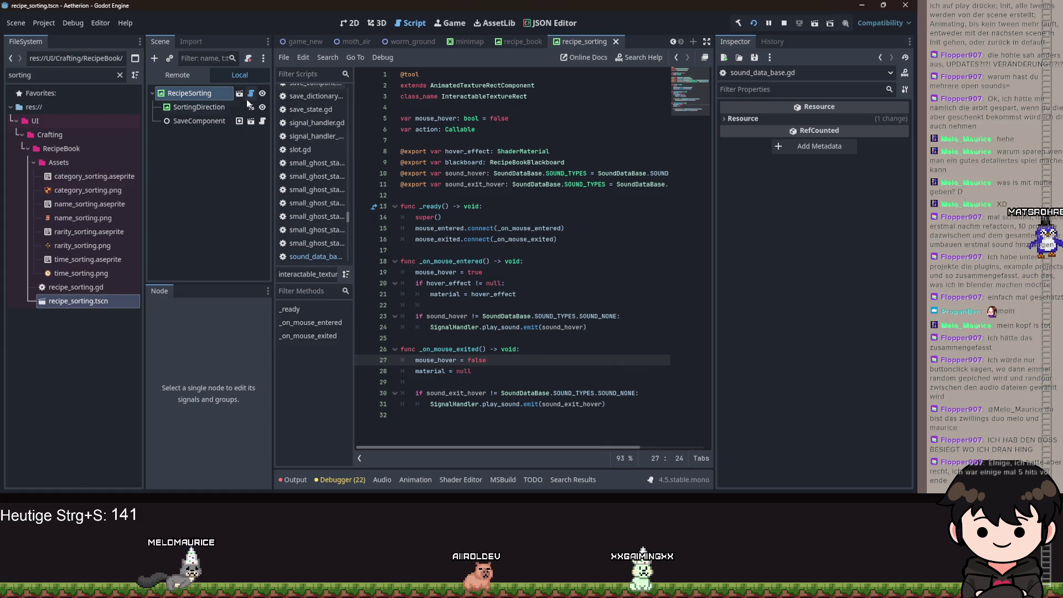
{"action": "left_click", "coordinate": [189, 93]}
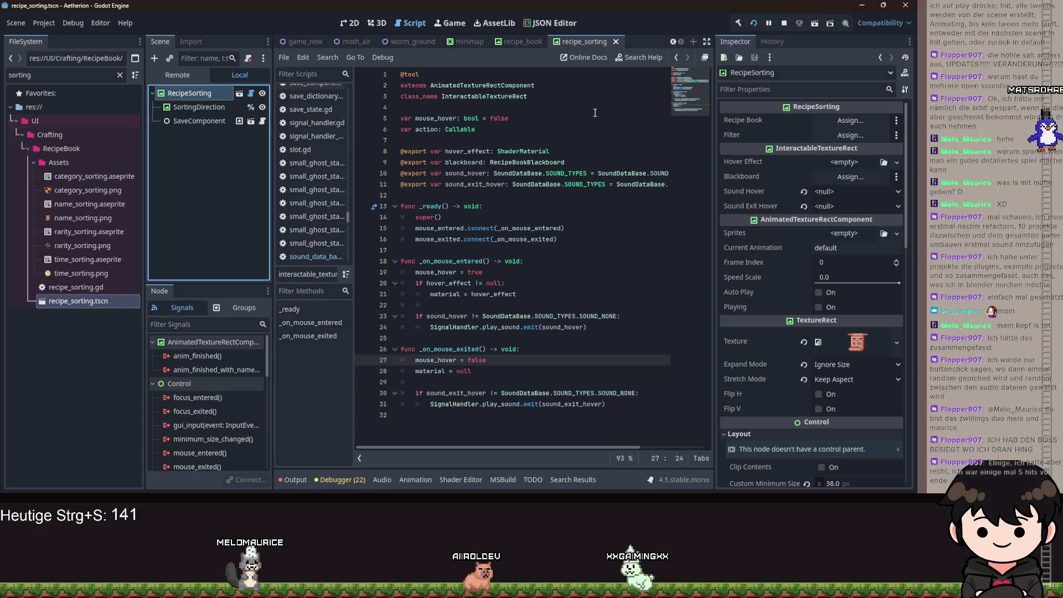
{"action": "key", "text": "ctrl+s"}
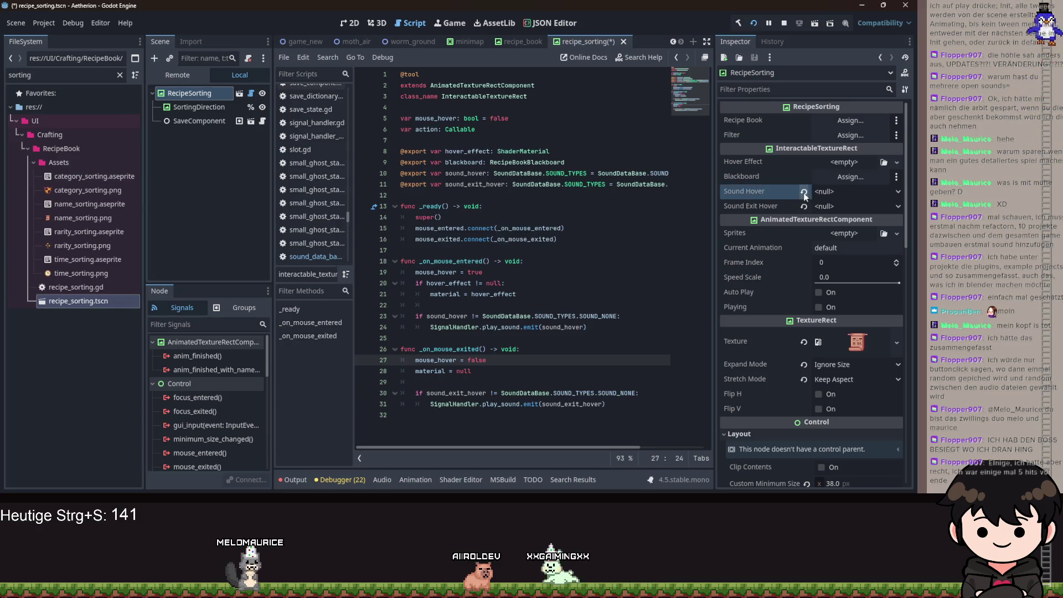
{"action": "key", "text": "ctrl+s"}
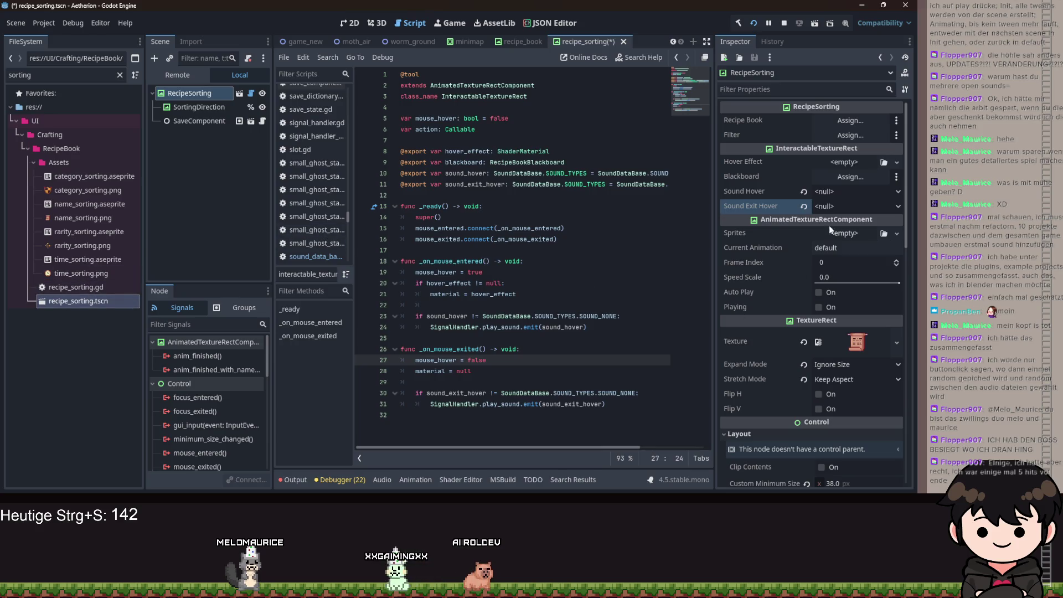
Set RecipeSorting's hover sound to Sound None, check exit-hover sounds, then jump to the SOUND_TYPES enum.
{"action": "left_click", "coordinate": [853, 190]}
{"action": "scroll", "coordinate": [816, 453], "scroll_direction": "down", "scroll_amount": 6}
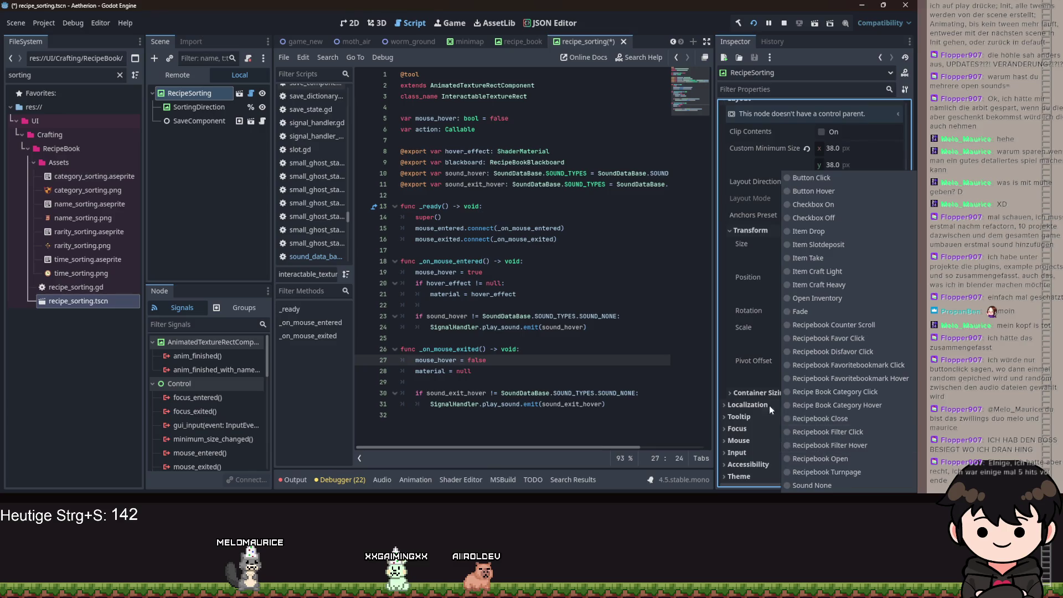
{"action": "left_click", "coordinate": [809, 480]}
{"action": "scroll", "coordinate": [805, 261], "scroll_direction": "up", "scroll_amount": 5}
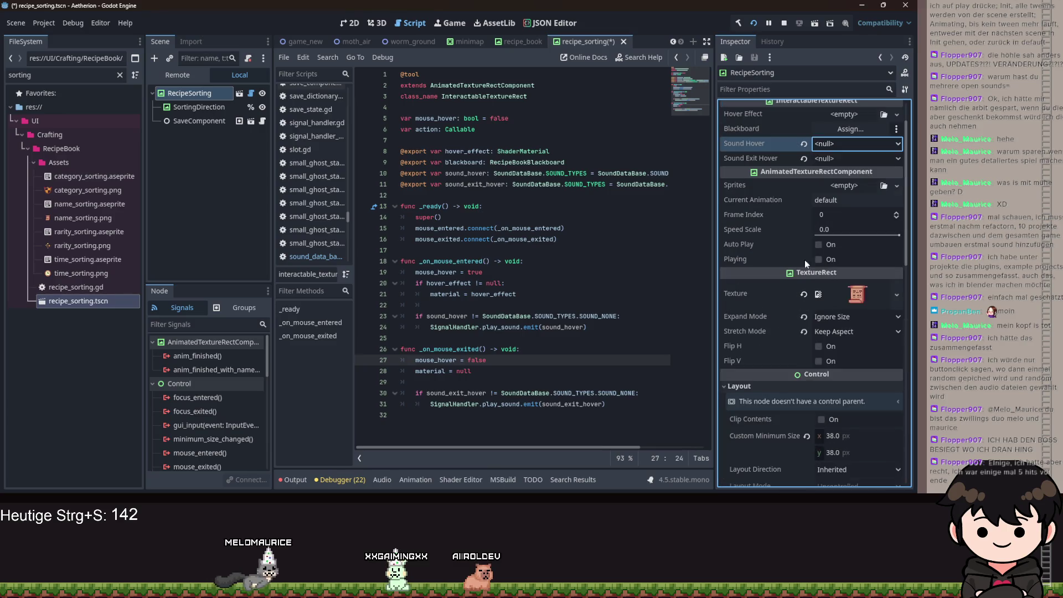
{"action": "left_click", "coordinate": [837, 159]}
{"action": "left_click", "coordinate": [833, 146]}
{"action": "left_click", "coordinate": [528, 173]}
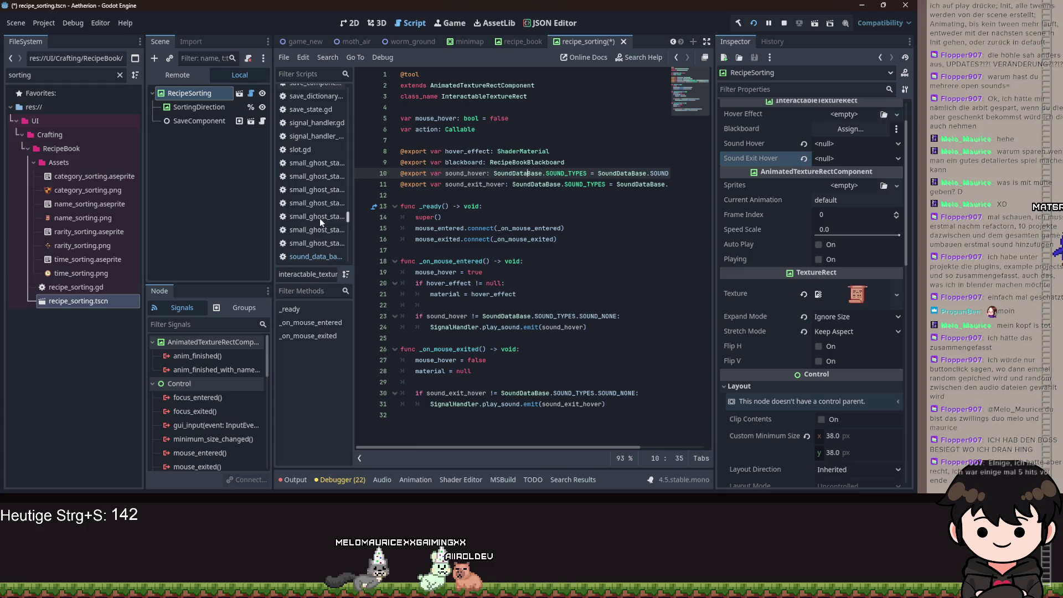
{"action": "left_click", "coordinate": [570, 173], "text": "ctrl"}
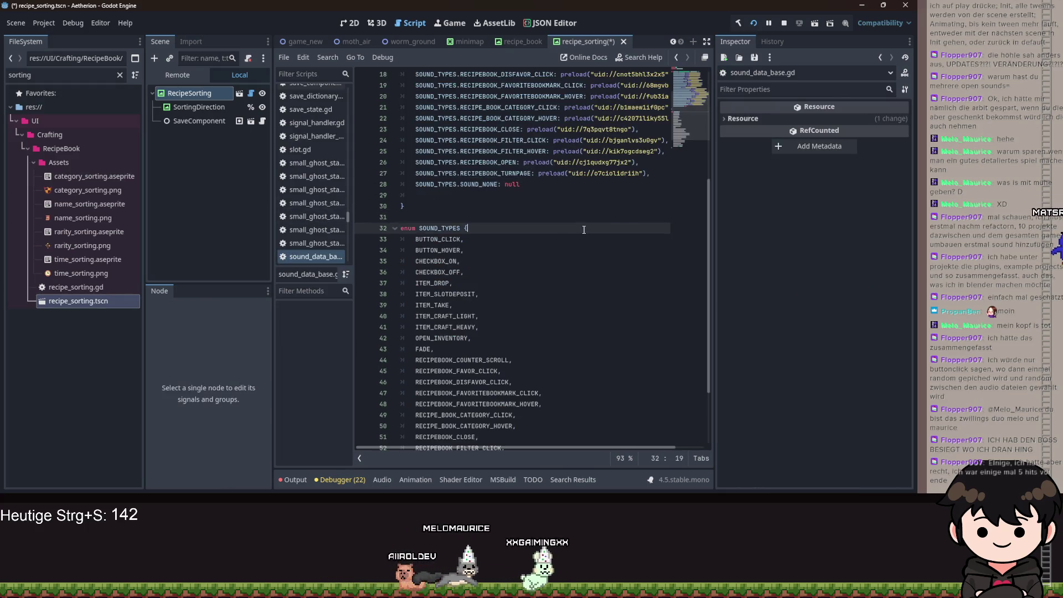
Recheck RecipeSorting's Sound Hover and Sound Exit Hover lists, then return to interactable_texture_rect.gd.
{"action": "key", "text": "ctrl+s"}
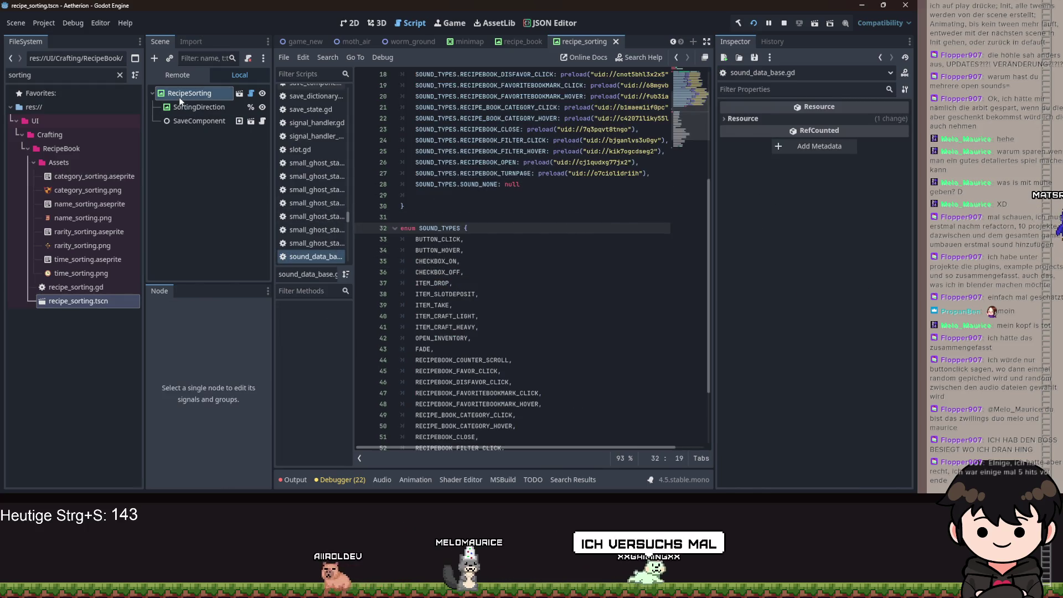
{"action": "left_click", "coordinate": [178, 97]}
{"action": "left_click", "coordinate": [823, 144]}
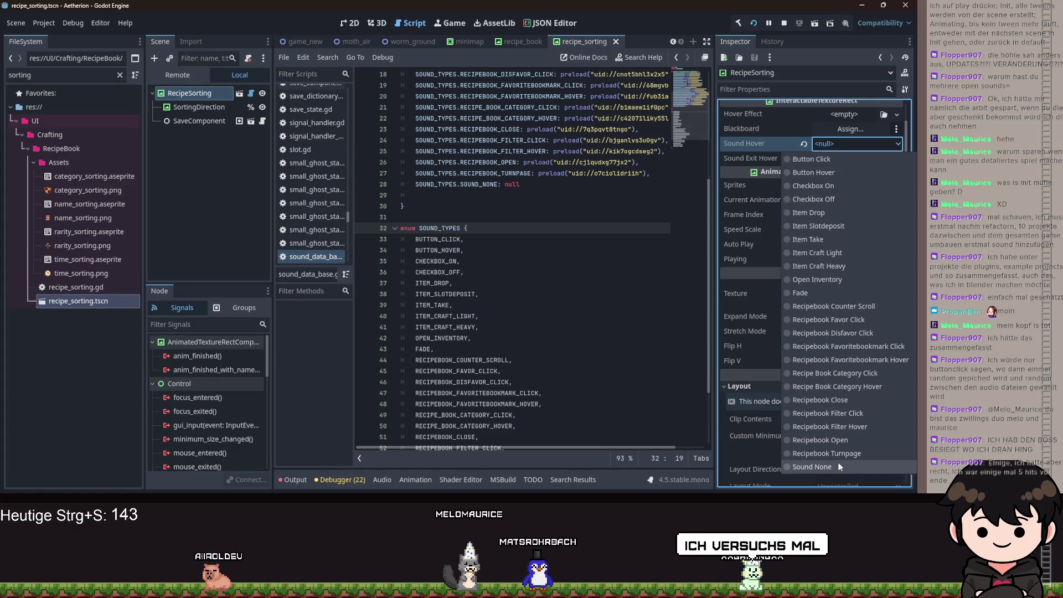
{"action": "left_click_drag", "start_coordinate": [471, 228], "coordinate": [501, 261]}
{"action": "scroll", "coordinate": [661, 251], "scroll_direction": "up", "scroll_amount": 4}
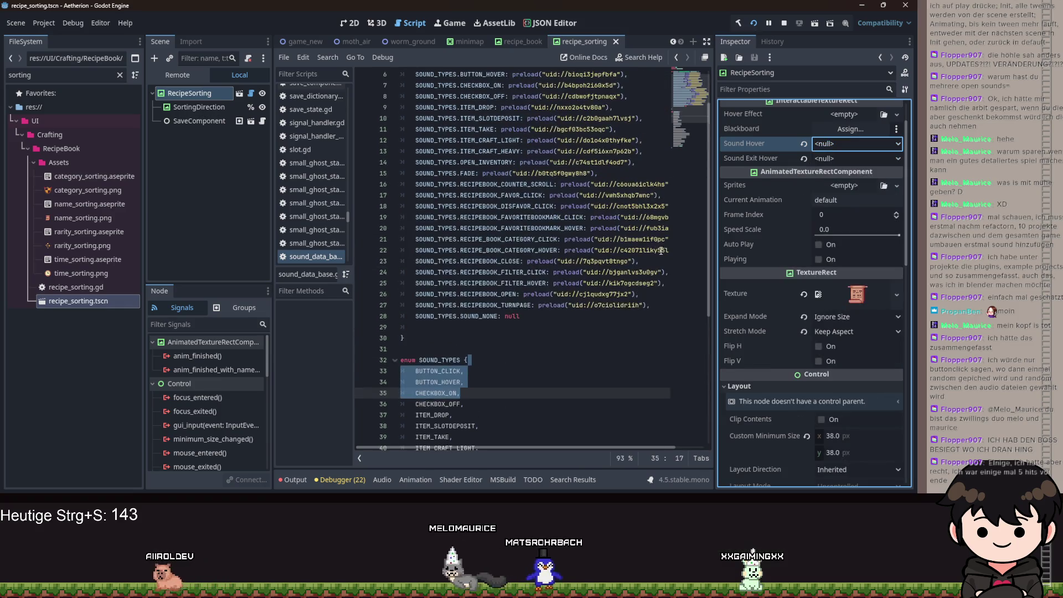
{"action": "left_click", "coordinate": [852, 143]}
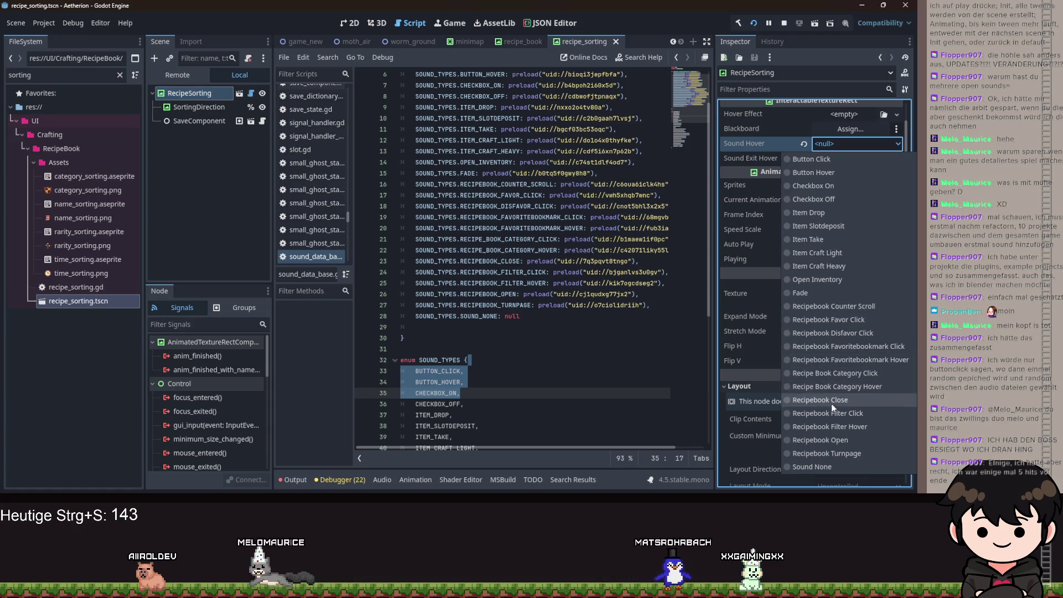
{"action": "left_click", "coordinate": [843, 374]}
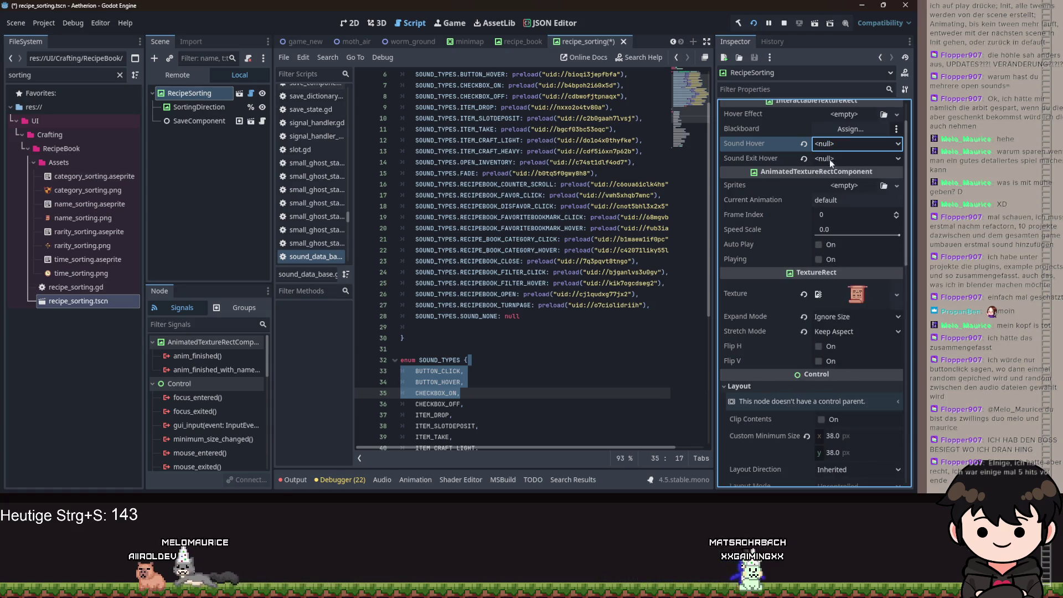
{"action": "left_click", "coordinate": [830, 159]}
{"action": "left_click", "coordinate": [809, 145]}
{"action": "left_click", "coordinate": [530, 217]}
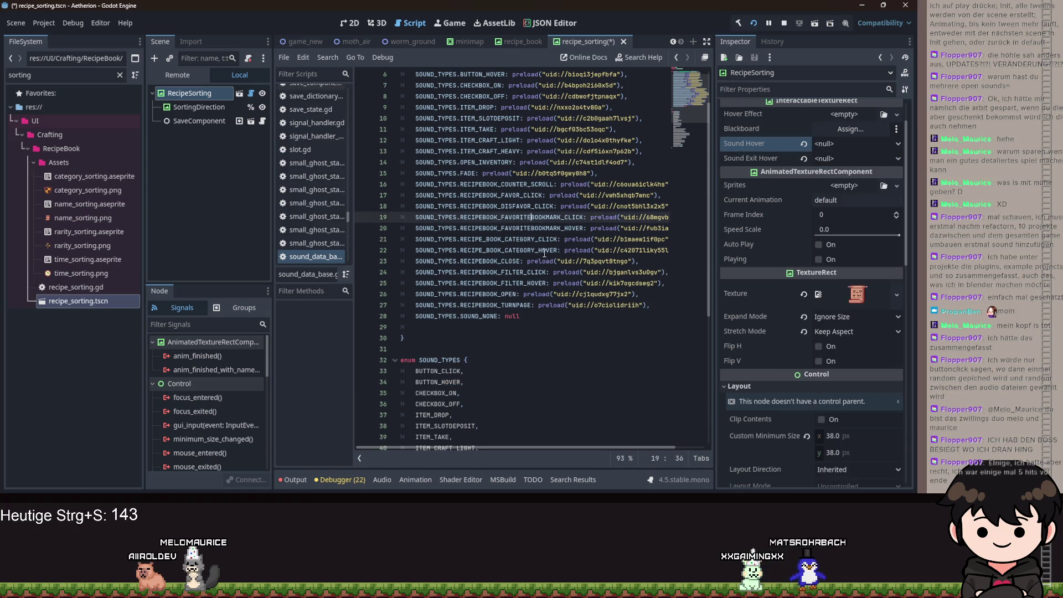
{"action": "key", "text": "alt+Left"}
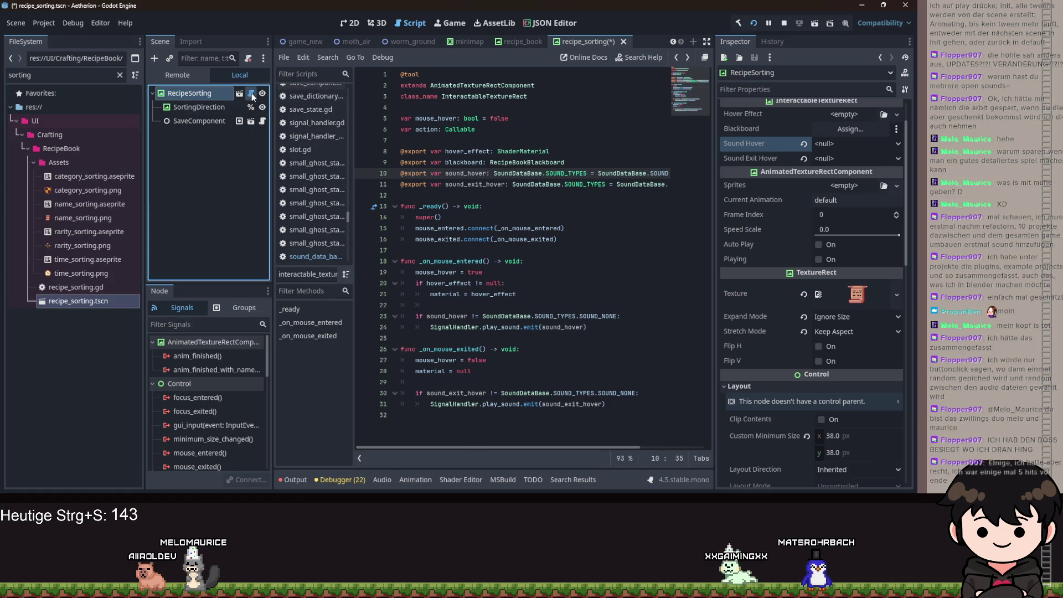
Open recipe_sorting.gd, follow its extends line to the InteractableTextureRect script, and save.
{"action": "left_click", "coordinate": [251, 93]}
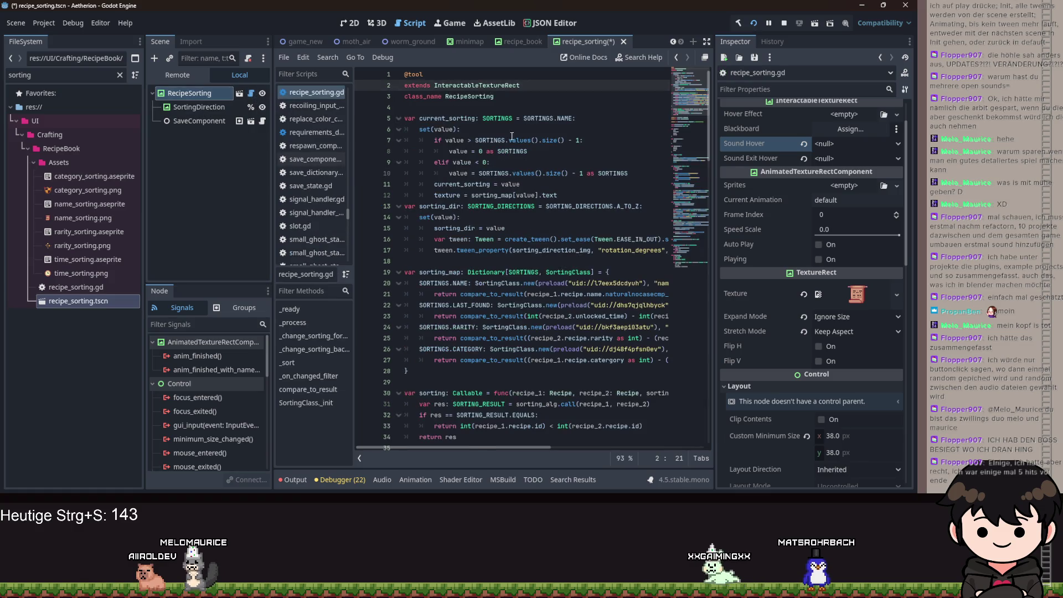
{"action": "left_click", "coordinate": [479, 89], "text": "ctrl"}
{"action": "key", "text": "ctrl+s"}
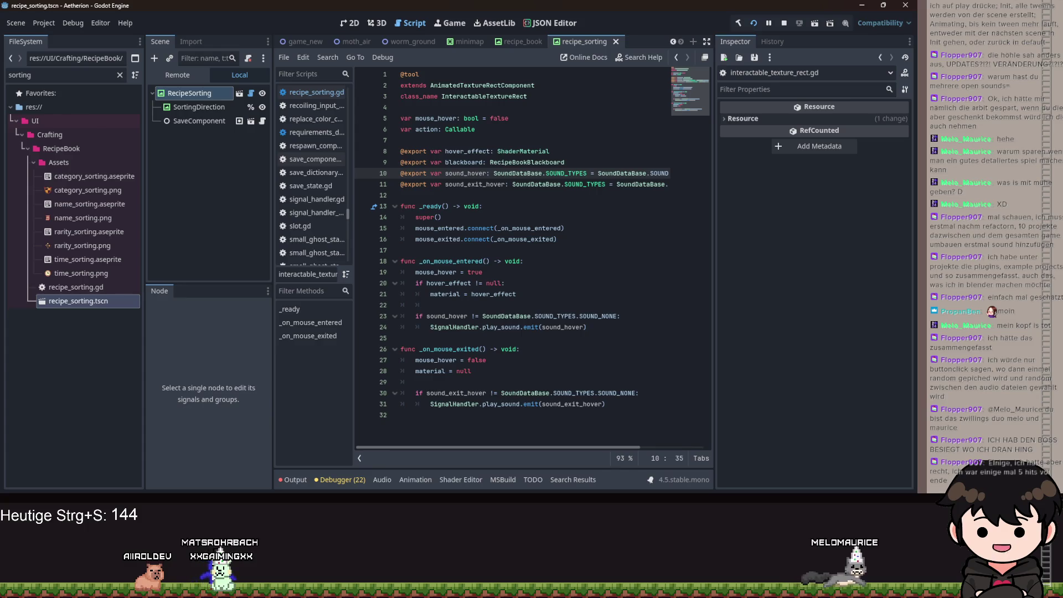
Remove the SOUND_NONE default from the sound_exit_hover export on line 11.
{"action": "key", "text": "Down"}
{"action": "key", "text": "Down"}
{"action": "key", "text": "Down"}
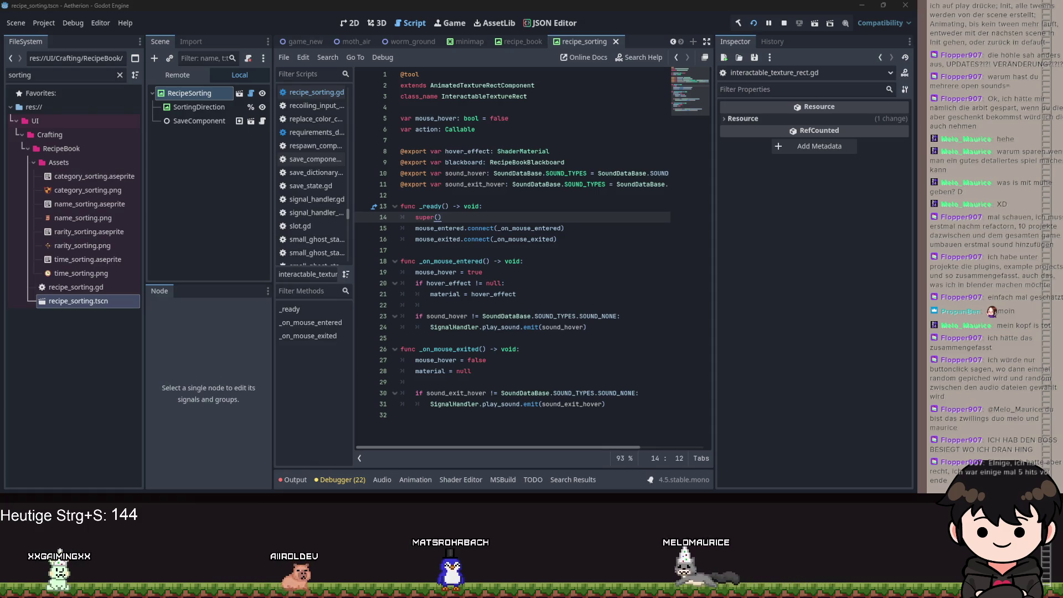
{"action": "left_click", "coordinate": [401, 272]}
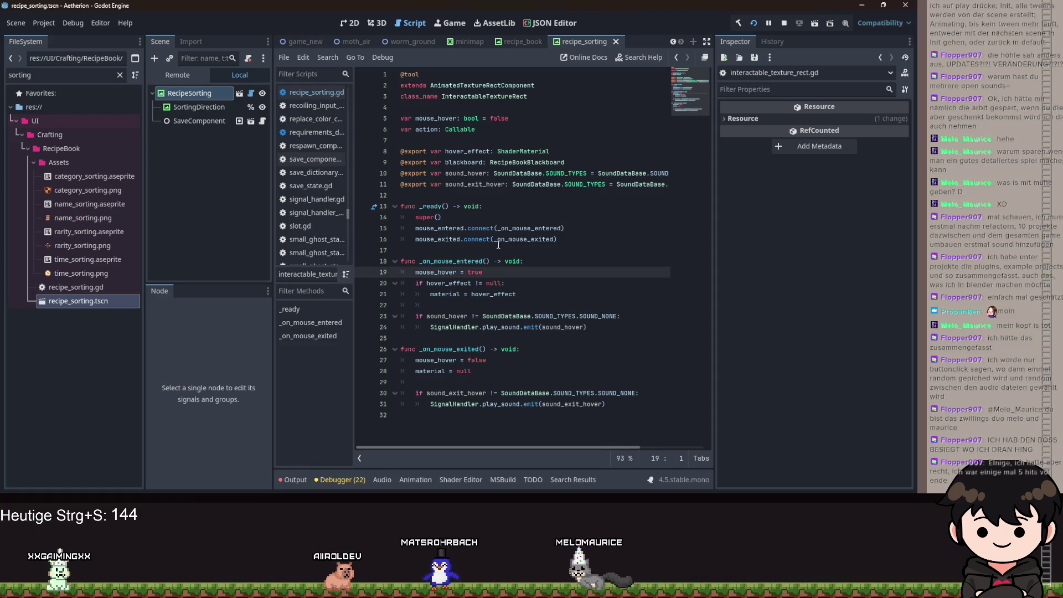
{"action": "key", "text": "ctrl+s"}
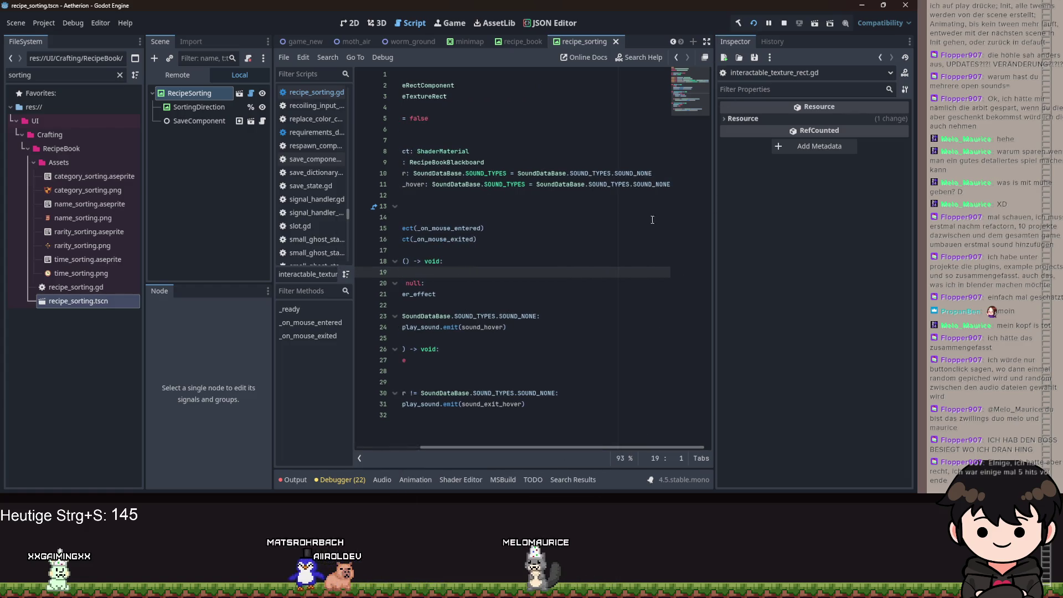
{"action": "left_click_drag", "start_coordinate": [610, 184], "coordinate": [682, 180]}
{"action": "key", "text": "BackSpace"}
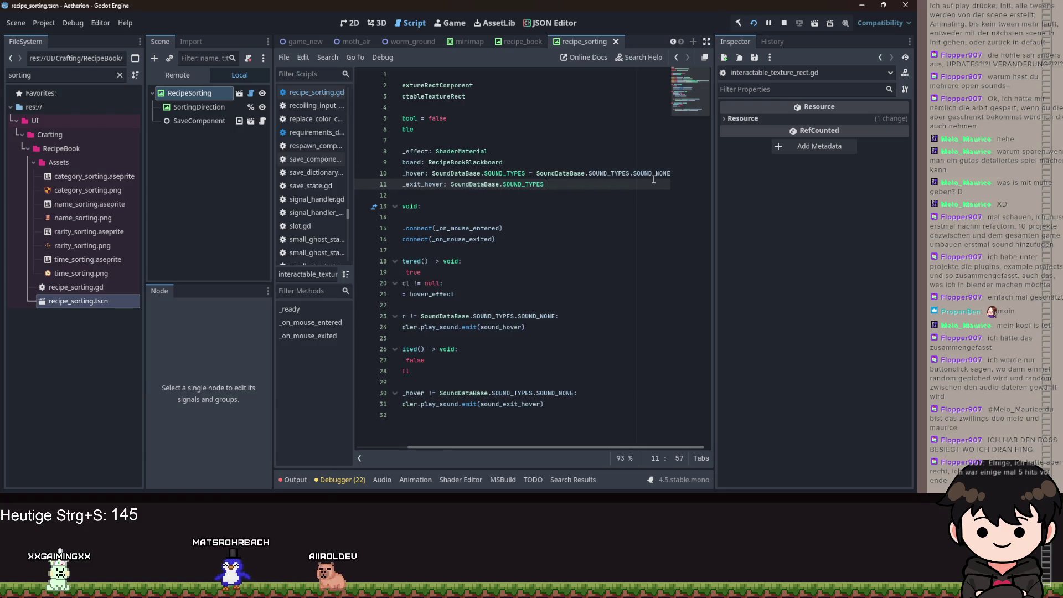
Delete sound_hover's default value on line 10, save, and select RecipeSorting.
{"action": "left_click_drag", "start_coordinate": [521, 174], "coordinate": [662, 174]}
{"action": "key", "text": "BackSpace"}
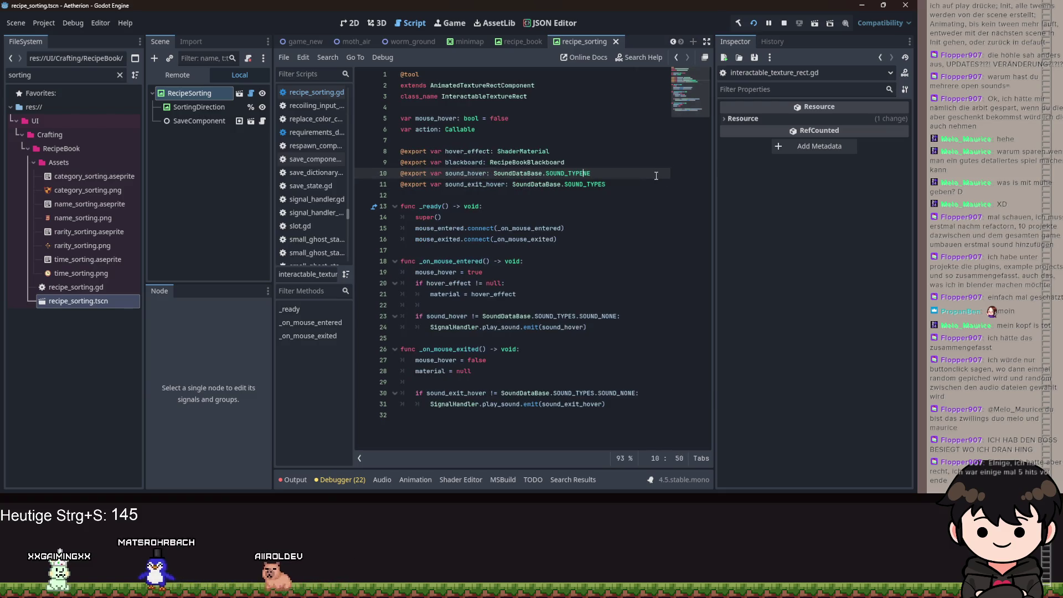
{"action": "key", "text": "Delete"}
{"action": "key", "text": "ctrl+s"}
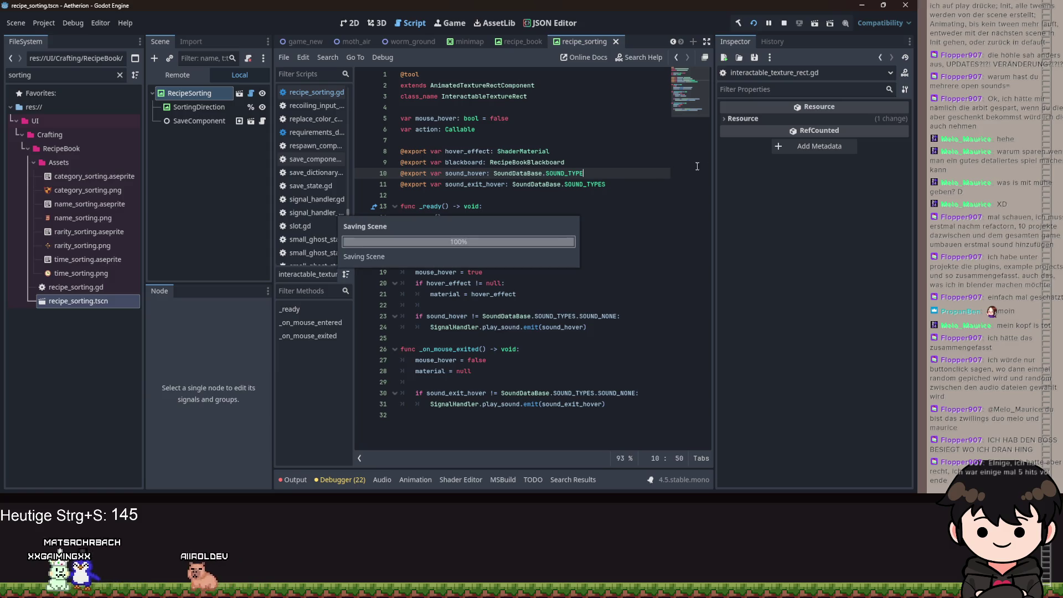
{"action": "left_click", "coordinate": [183, 94]}
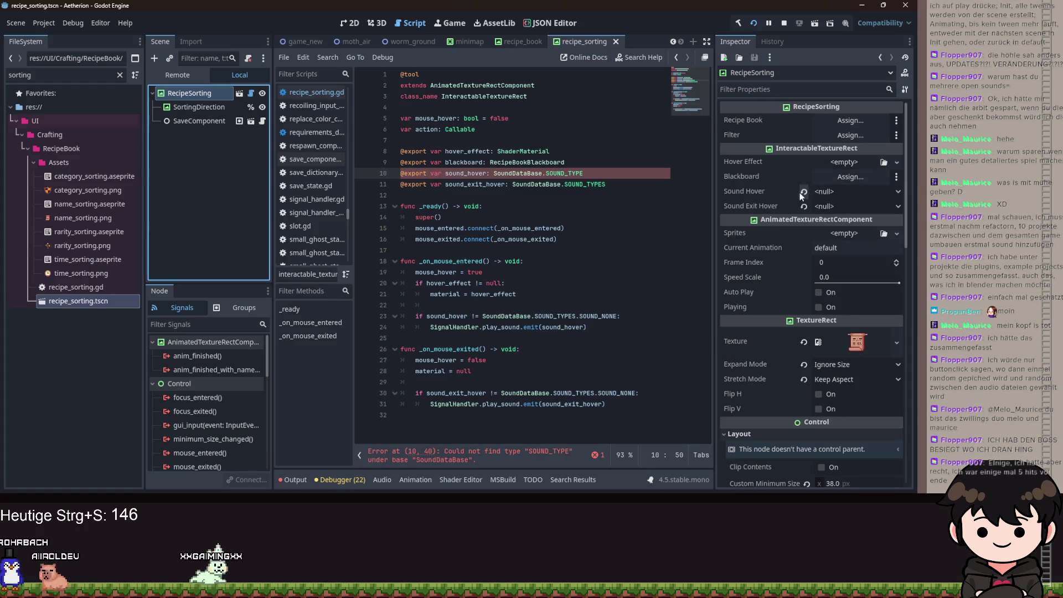
Revert Sound Hover to its default in the Inspector and save the corrected type.
{"action": "left_click", "coordinate": [802, 191]}
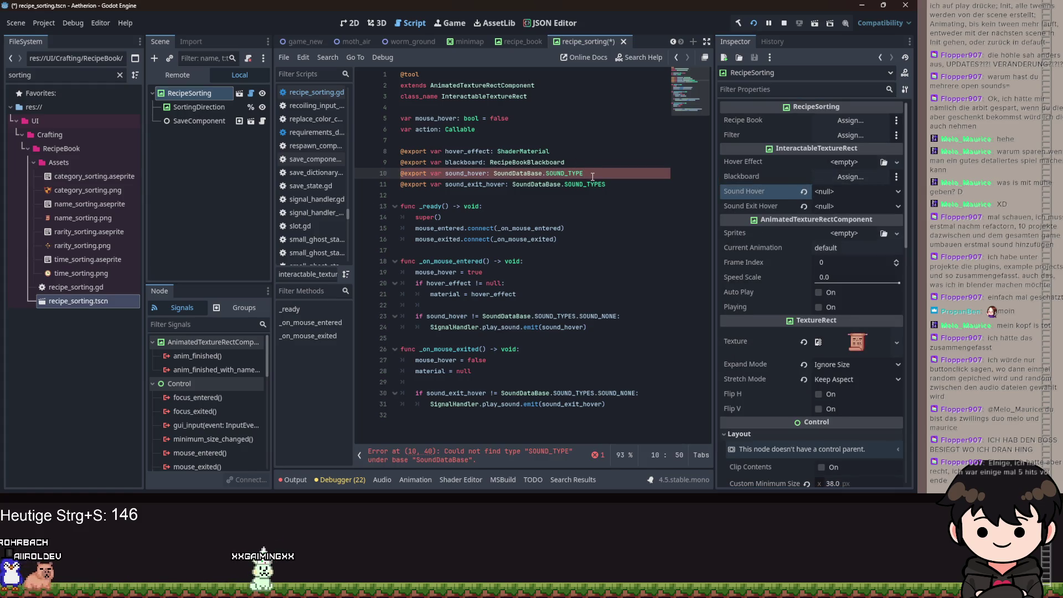
{"action": "key", "text": "ctrl+s"}
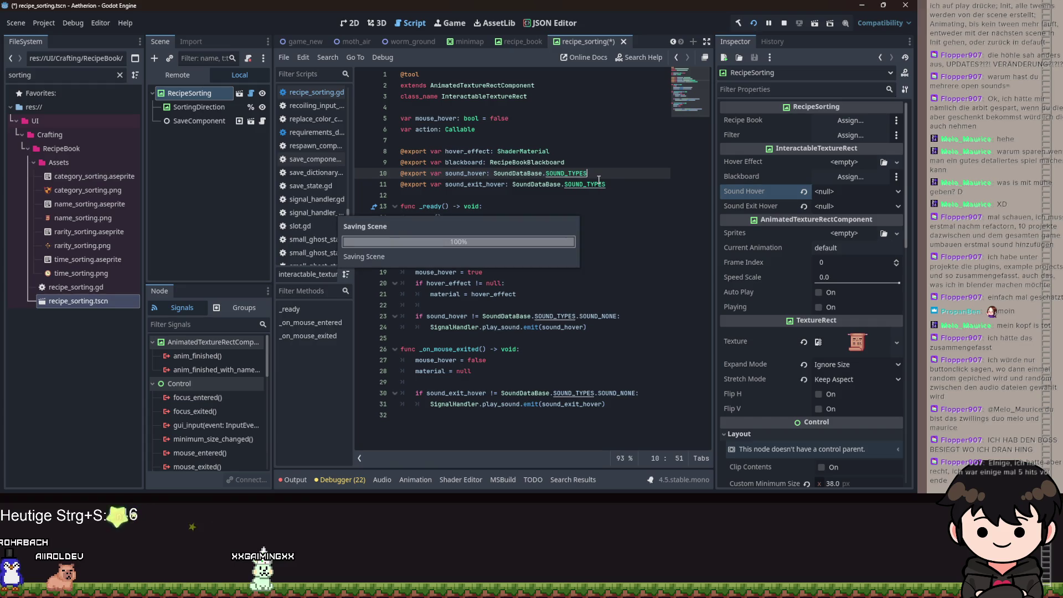
{"action": "left_click", "coordinate": [836, 195]}
{"action": "left_click", "coordinate": [832, 203]}
{"action": "left_click", "coordinate": [824, 194]}
{"action": "left_click", "coordinate": [824, 193]}
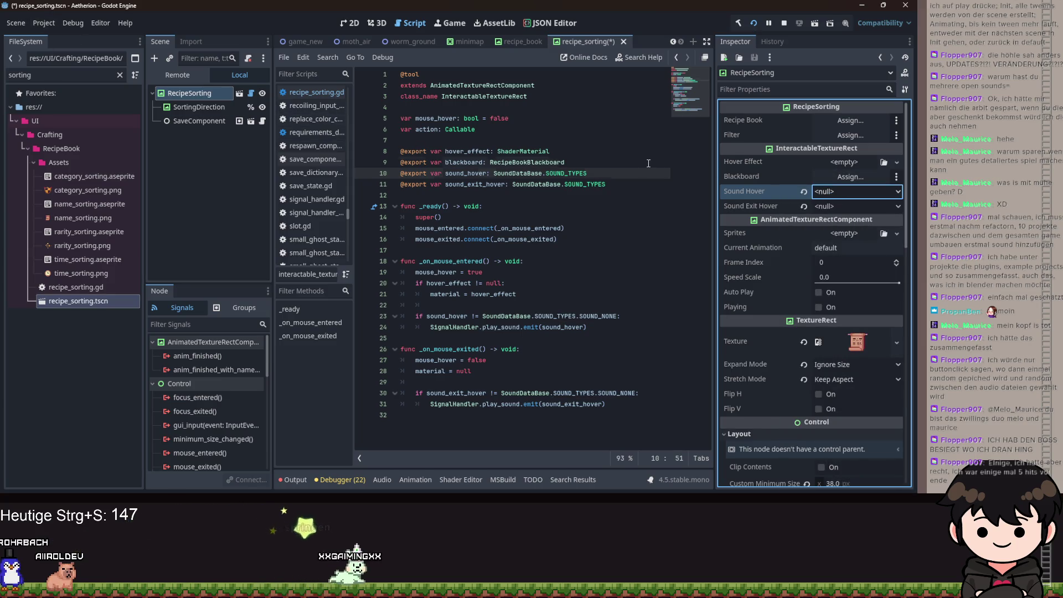
Append ' = SoundDataBase.SOUND_TYPES.SOUND_NONE' to both sound exports on lines 10–11 and save.
{"action": "type", "text": "= SoundDataBase.SOUND_TYPES.SOUND_NONE"}
{"action": "key", "text": "Down"}
{"action": "key", "text": "End"}
{"action": "type", "text": "= SoundDataBase.SOUND_TYPES.SOUND_NONE"}
{"action": "key", "text": "ctrl+s"}
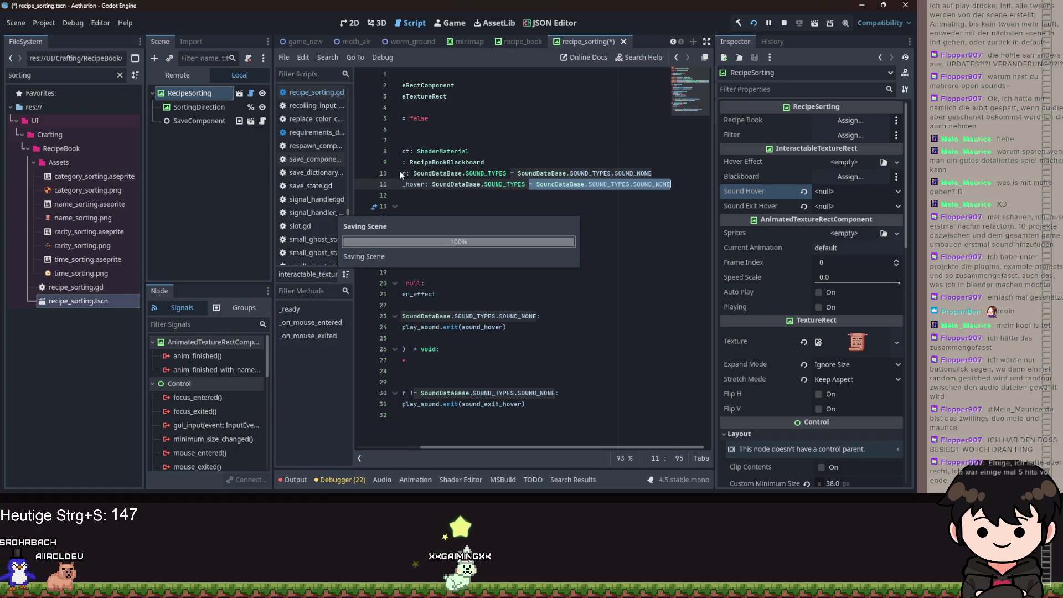
{"action": "left_click", "coordinate": [38, 24]}
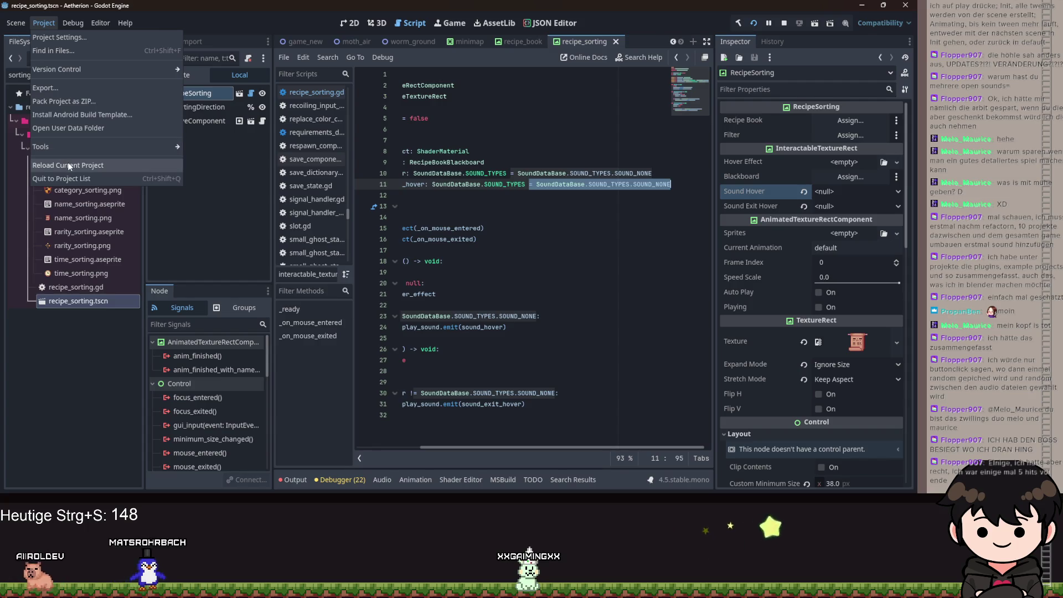
Reload the current project, confirming Stop & Reload for the running game.
{"action": "left_click", "coordinate": [68, 164]}
{"action": "left_click", "coordinate": [425, 274]}
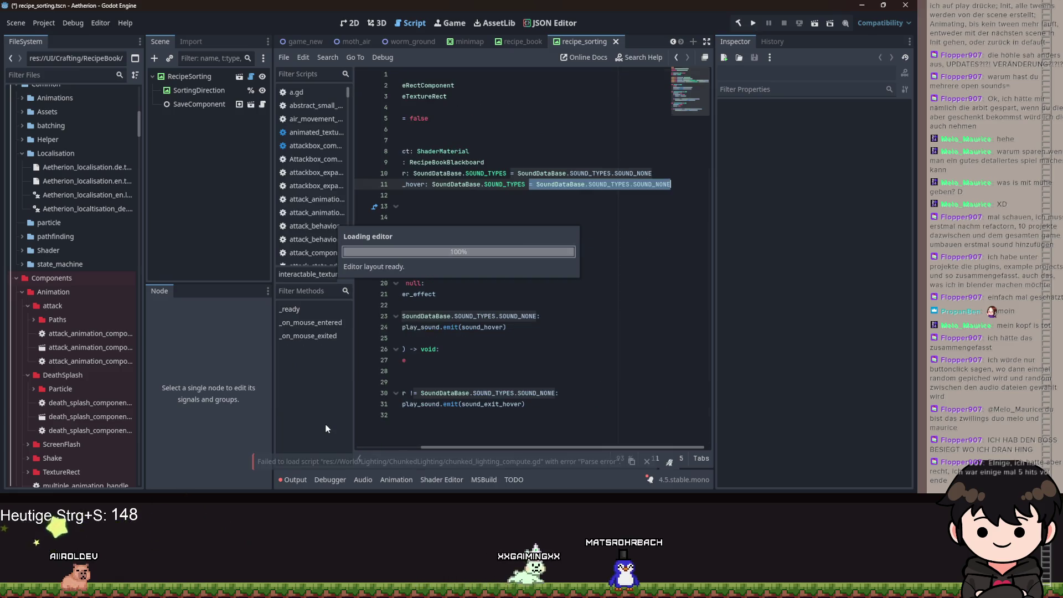
Give RecipeSorting Recipe Book Category Hover and Recipebook Filter Hover sounds, and save the scene.
{"action": "left_click", "coordinate": [182, 78]}
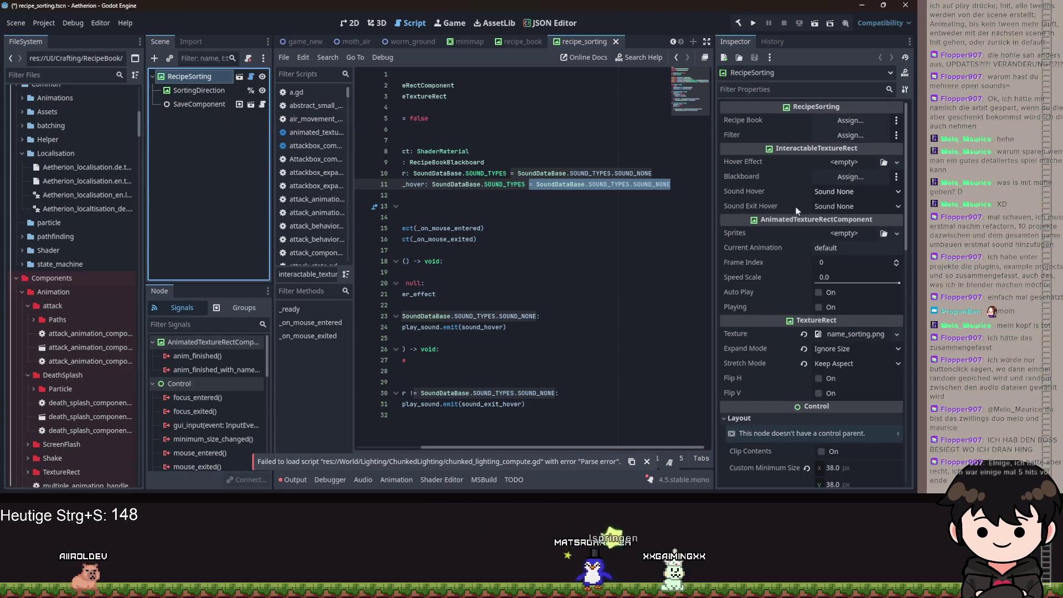
{"action": "left_click", "coordinate": [853, 193]}
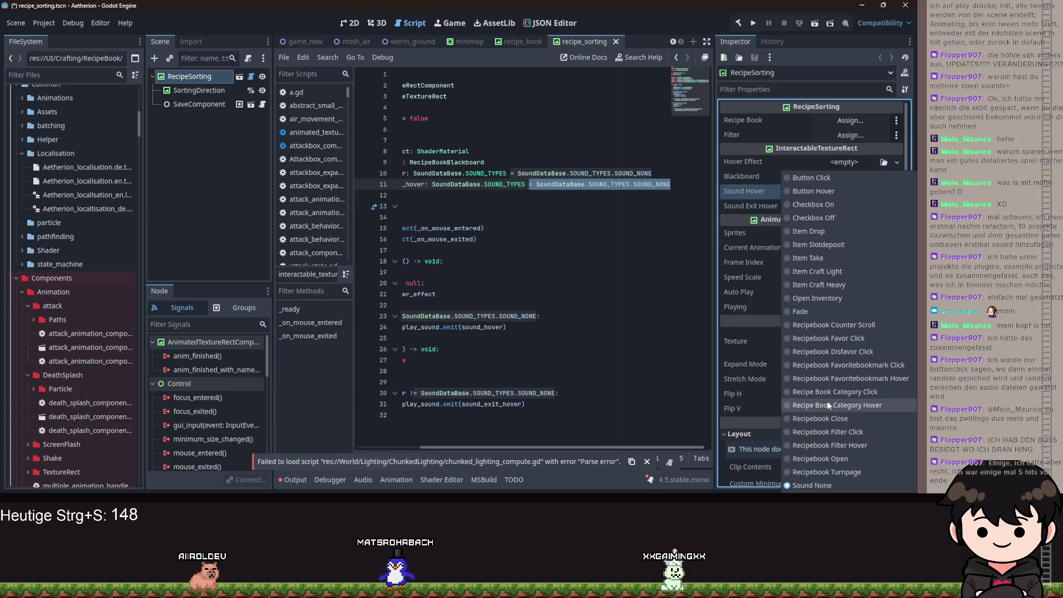
{"action": "left_click", "coordinate": [827, 401]}
{"action": "left_click", "coordinate": [844, 206]}
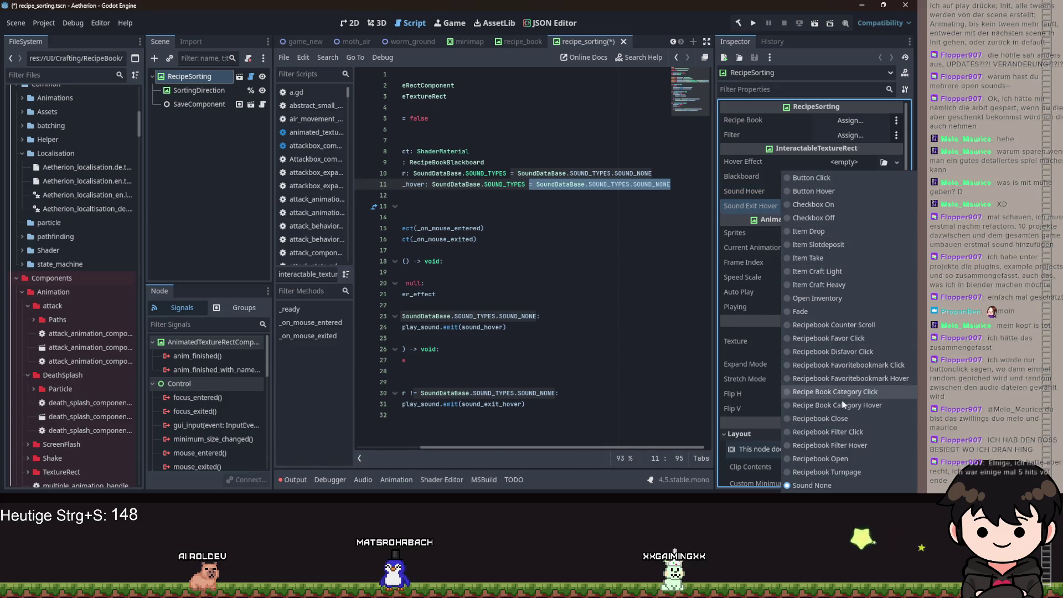
{"action": "left_click", "coordinate": [844, 445]}
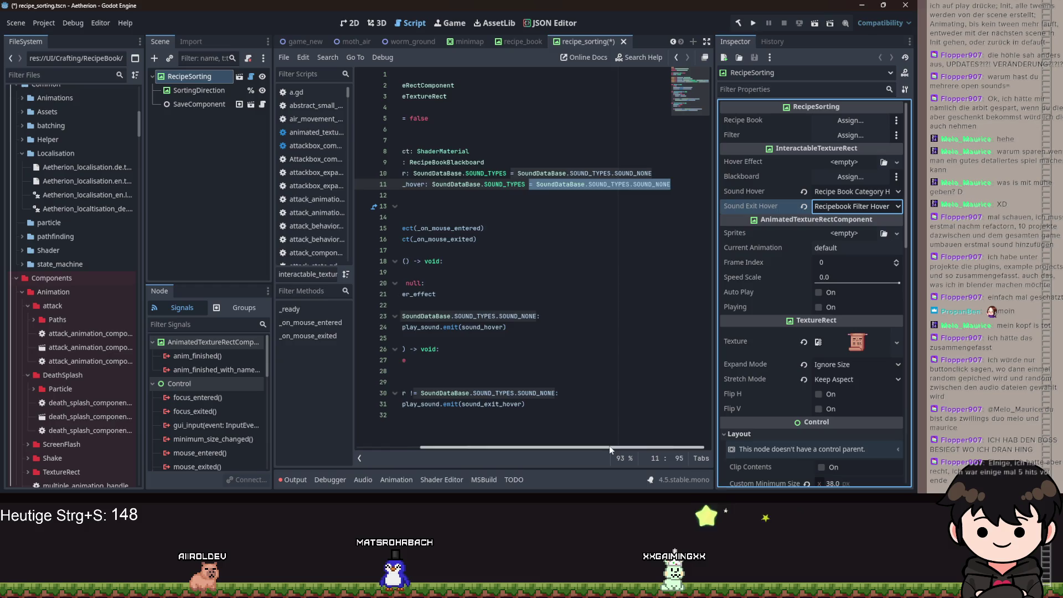
{"action": "left_click", "coordinate": [521, 290]}
{"action": "key", "text": "ctrl+s"}
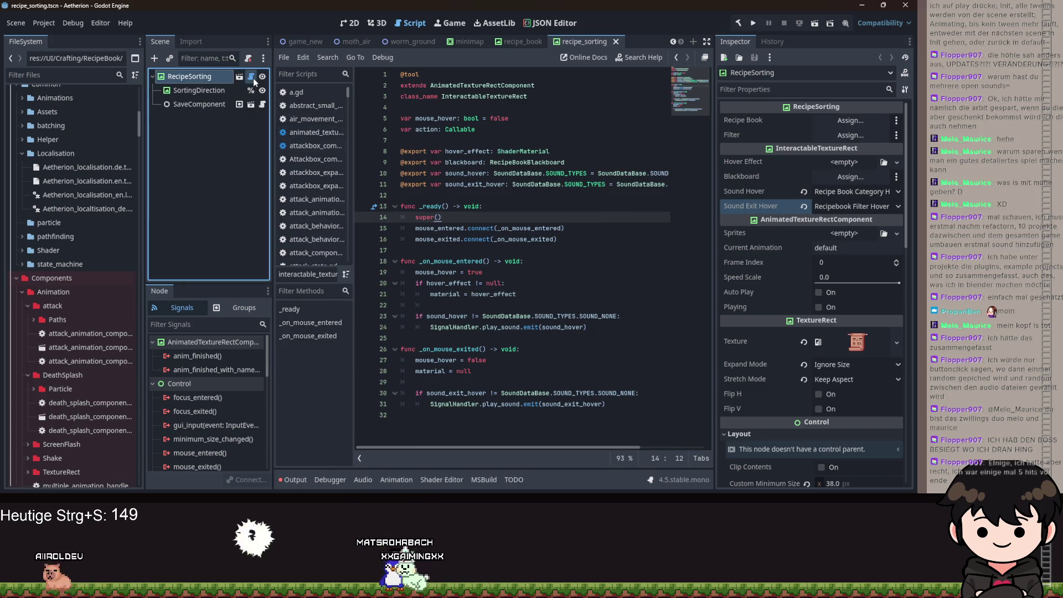
{"action": "left_click", "coordinate": [252, 77]}
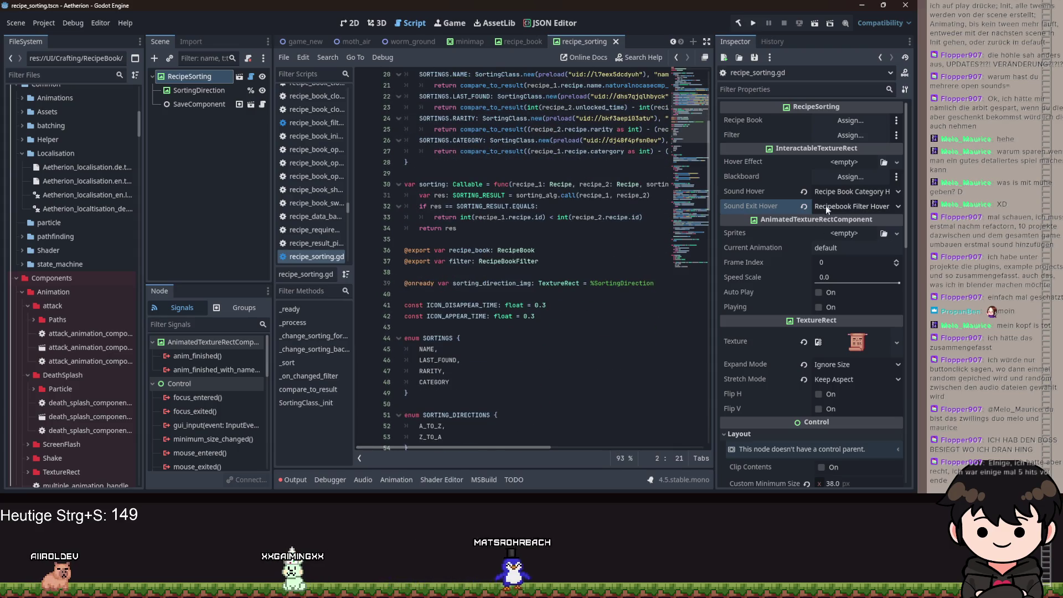
Revert RecipeSorting's Sound Exit Hover to Sound None, save, and review the _sort function's sound call.
{"action": "left_click", "coordinate": [805, 206]}
{"action": "key", "text": "ctrl+s"}
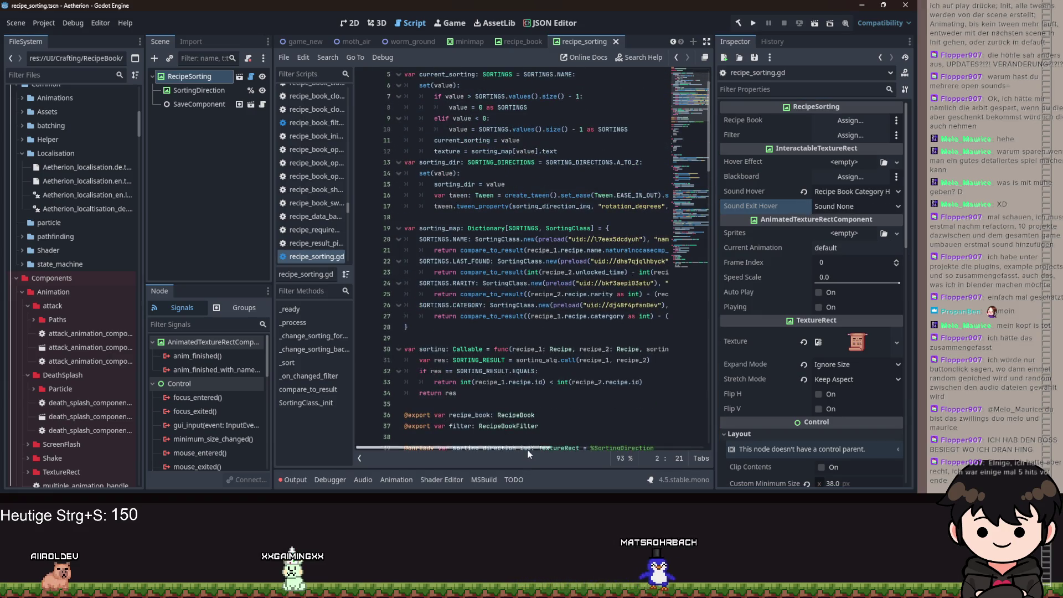
{"action": "scroll", "coordinate": [501, 305], "scroll_direction": "down", "scroll_amount": 16}
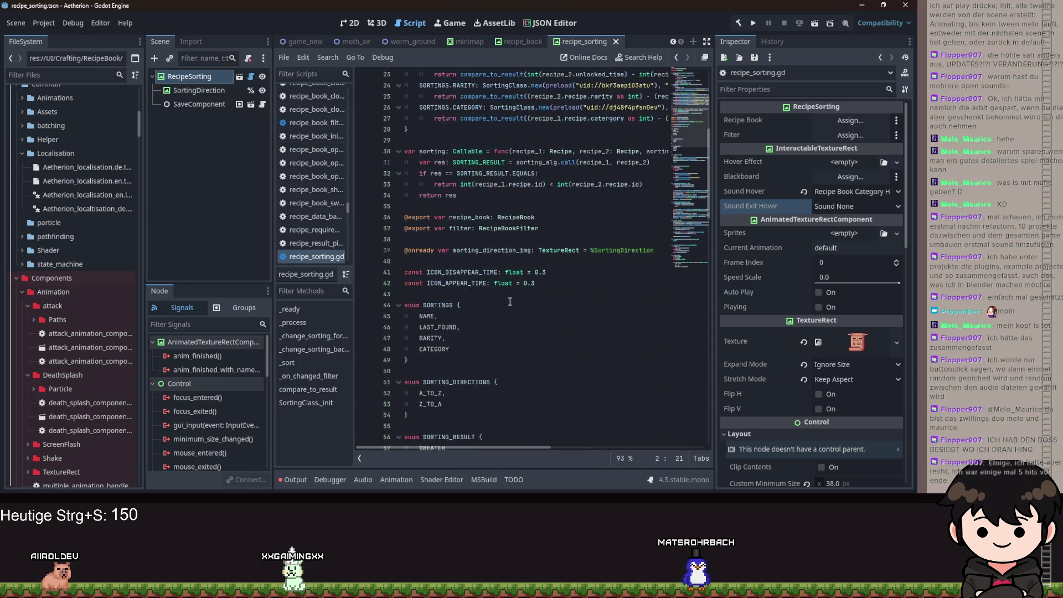
{"action": "scroll", "coordinate": [501, 305], "scroll_direction": "down", "scroll_amount": 6}
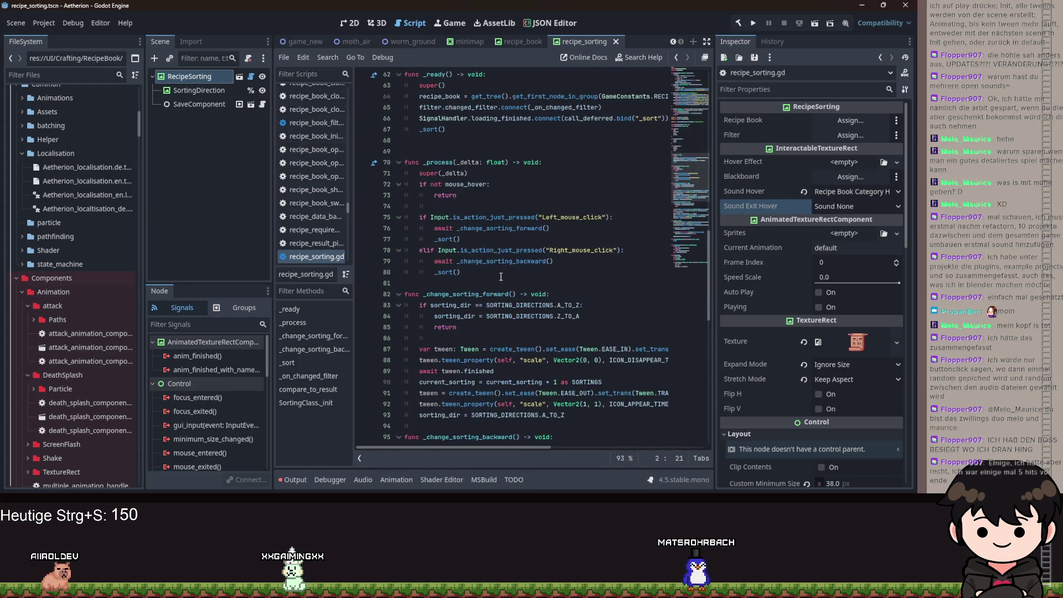
{"action": "scroll", "coordinate": [498, 244], "scroll_direction": "down", "scroll_amount": 7}
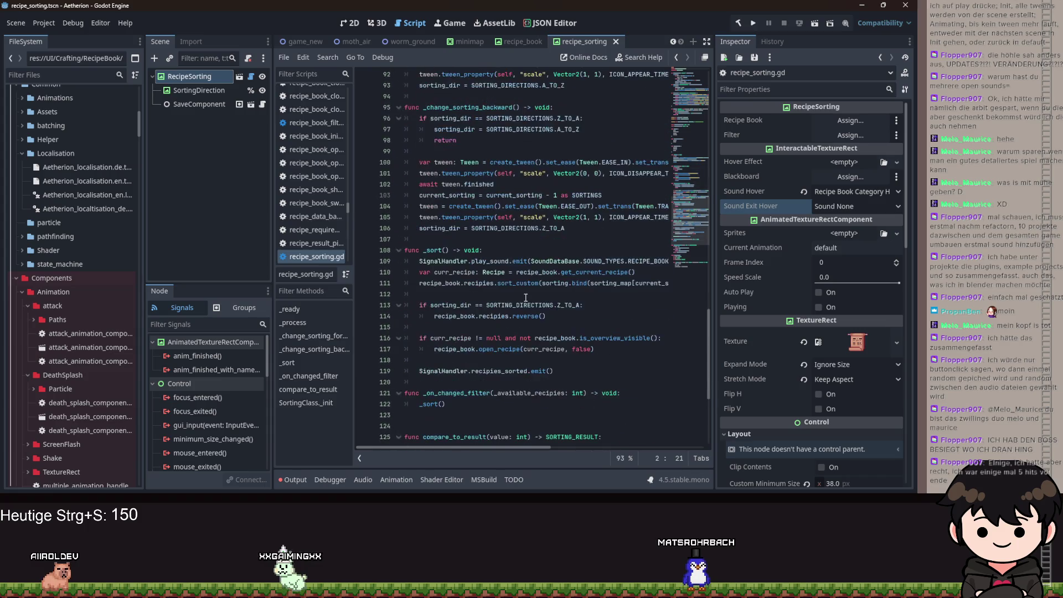
{"action": "left_click", "coordinate": [519, 262]}
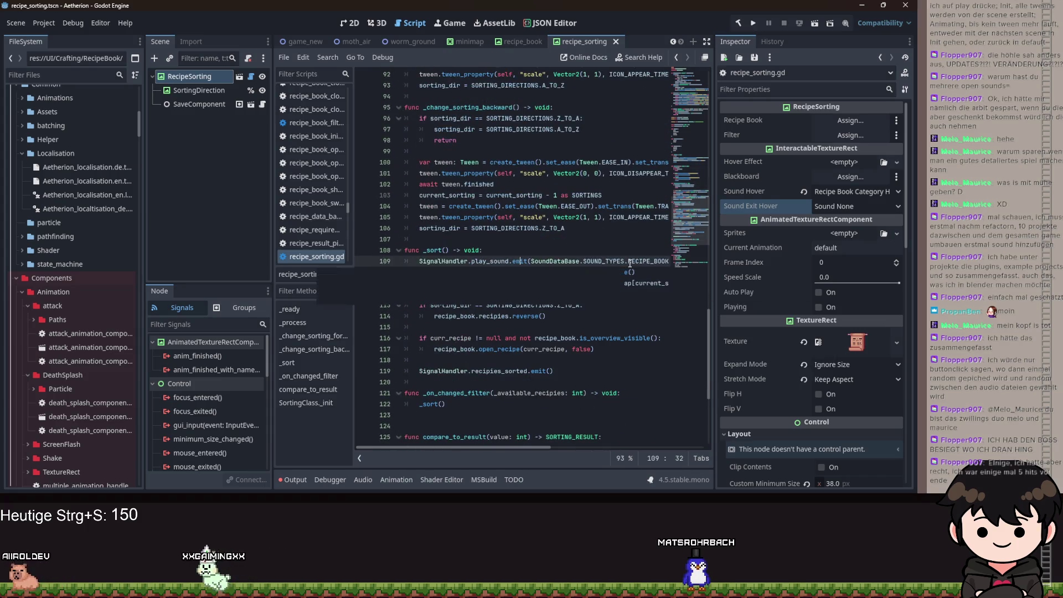
{"action": "mouse_move", "coordinate": [630, 264]}
{"action": "left_click", "coordinate": [592, 234]}
{"action": "key", "text": "ctrl+s"}
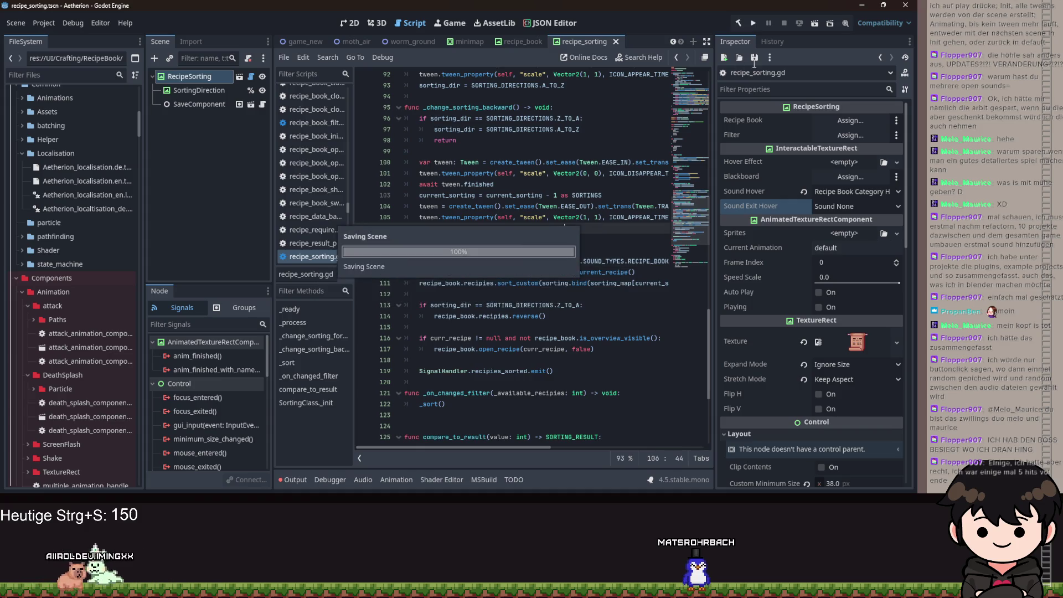
Run the game and load Spielstand 1 from the Spiel Laden screen.
{"action": "left_click", "coordinate": [754, 26]}
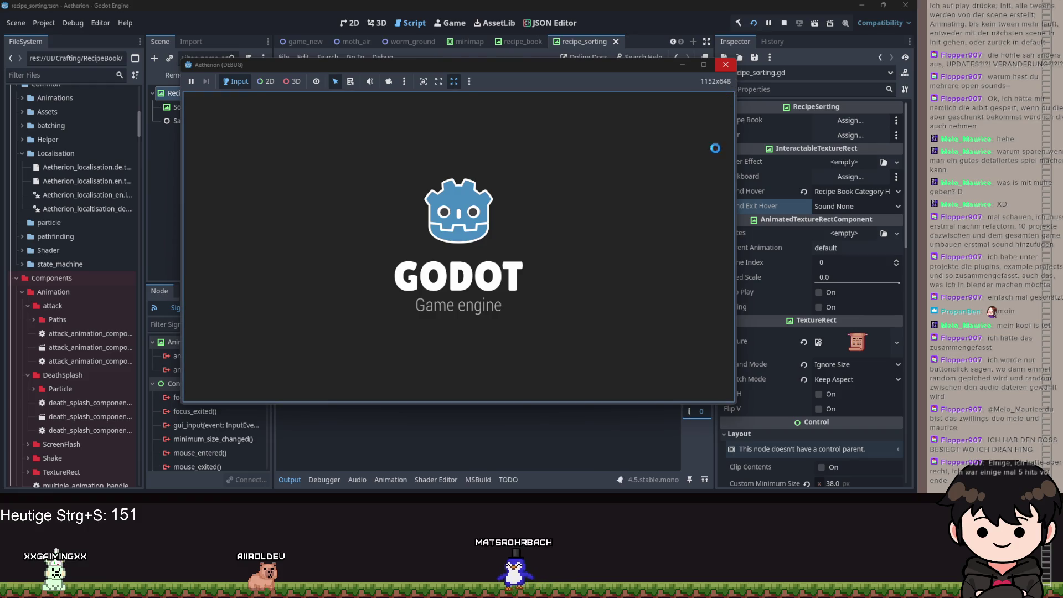
{"action": "left_click", "coordinate": [601, 299]}
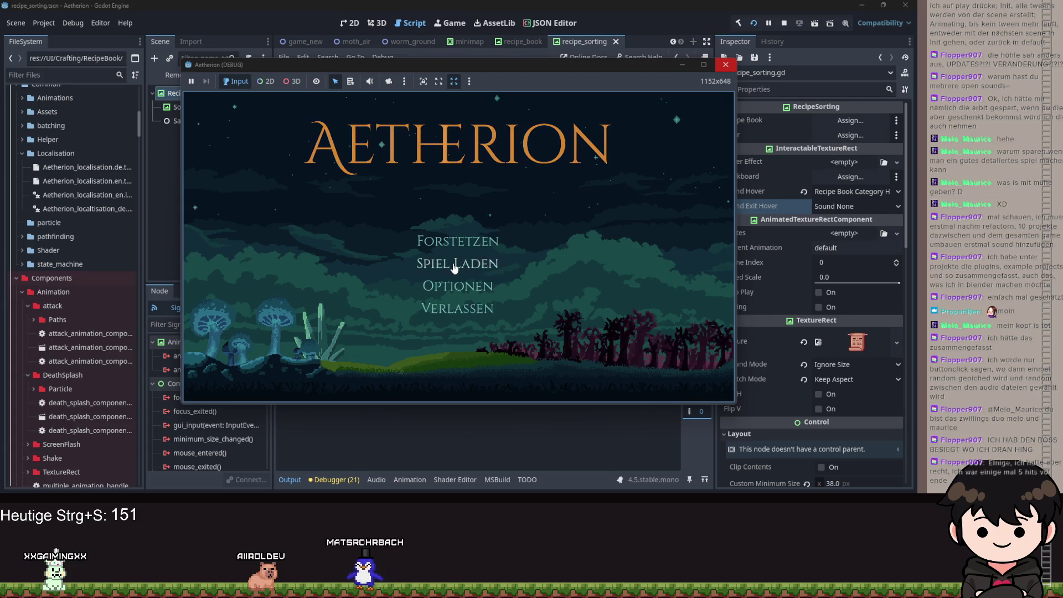
{"action": "left_click", "coordinate": [453, 264]}
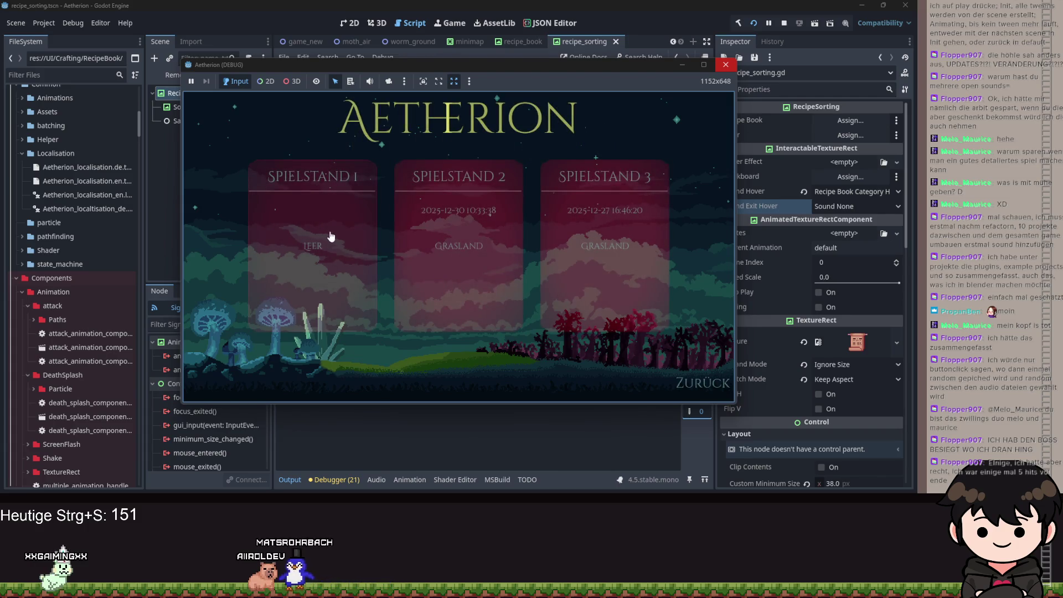
{"action": "left_click", "coordinate": [365, 215]}
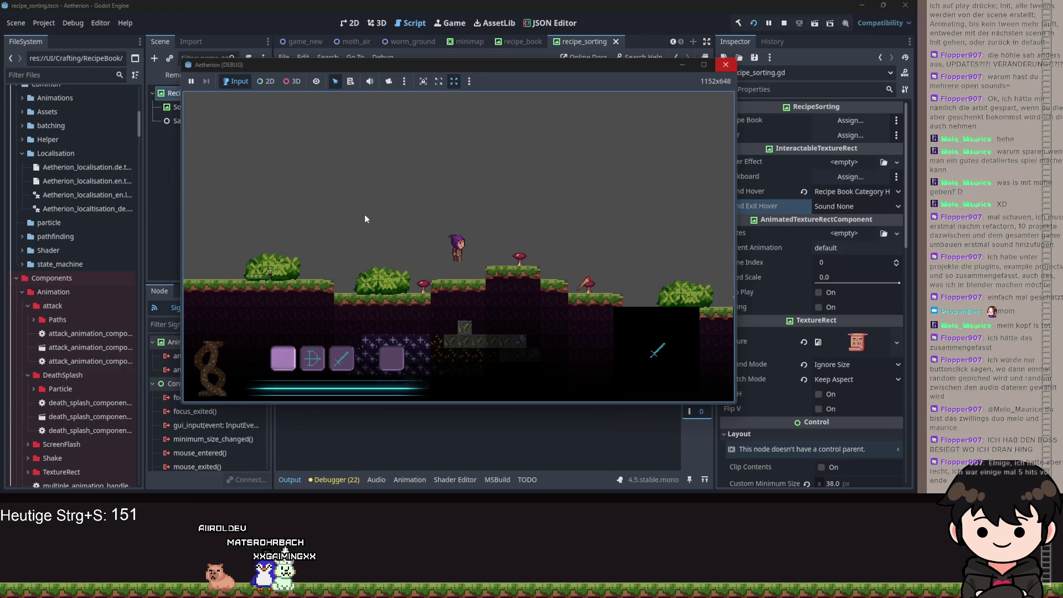
{"action": "key", "text": "d"}
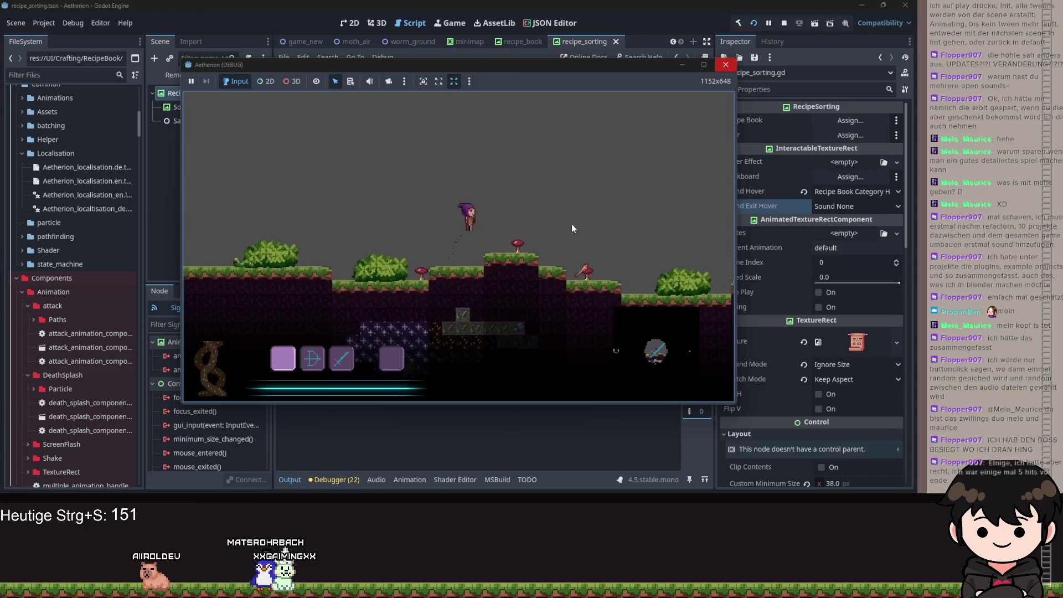
Open the recipe book from the pause menu, test its page arrows, then minimise the game.
{"action": "key", "text": "Escape"}
{"action": "left_click", "coordinate": [272, 235]}
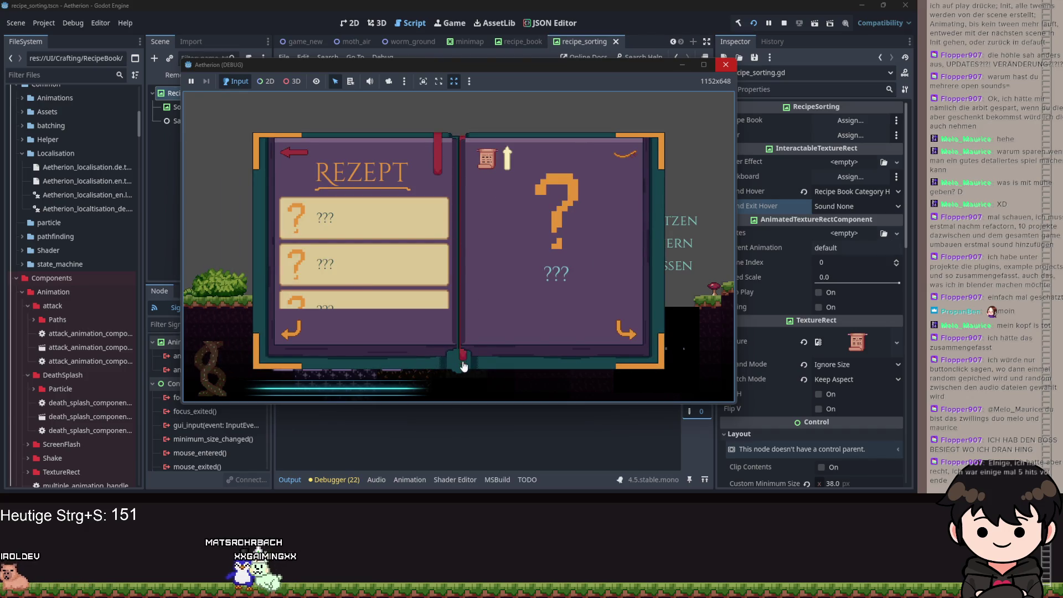
{"action": "left_click", "coordinate": [626, 158]}
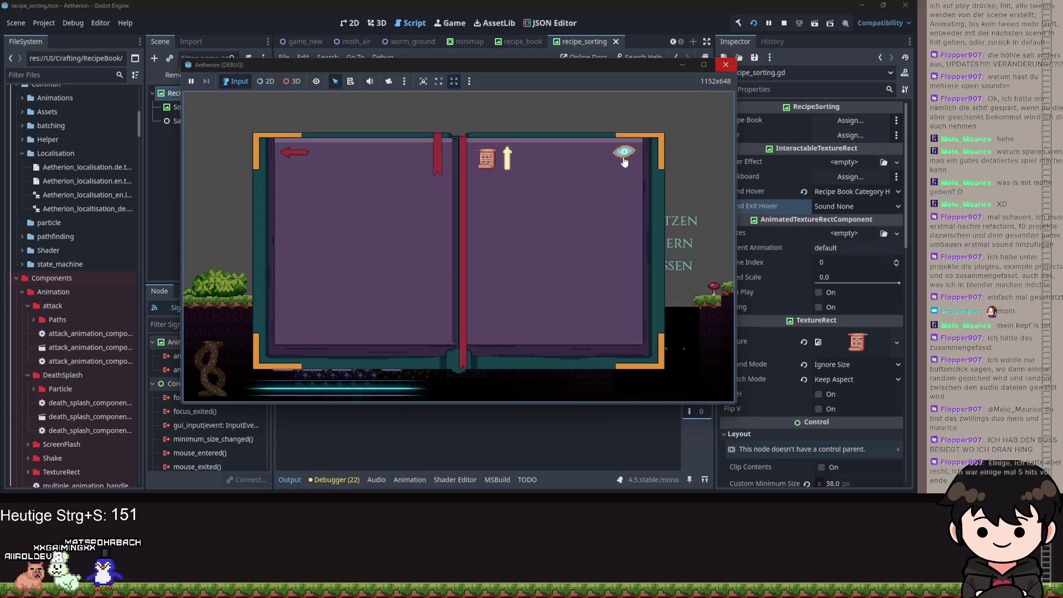
{"action": "left_click", "coordinate": [625, 161]}
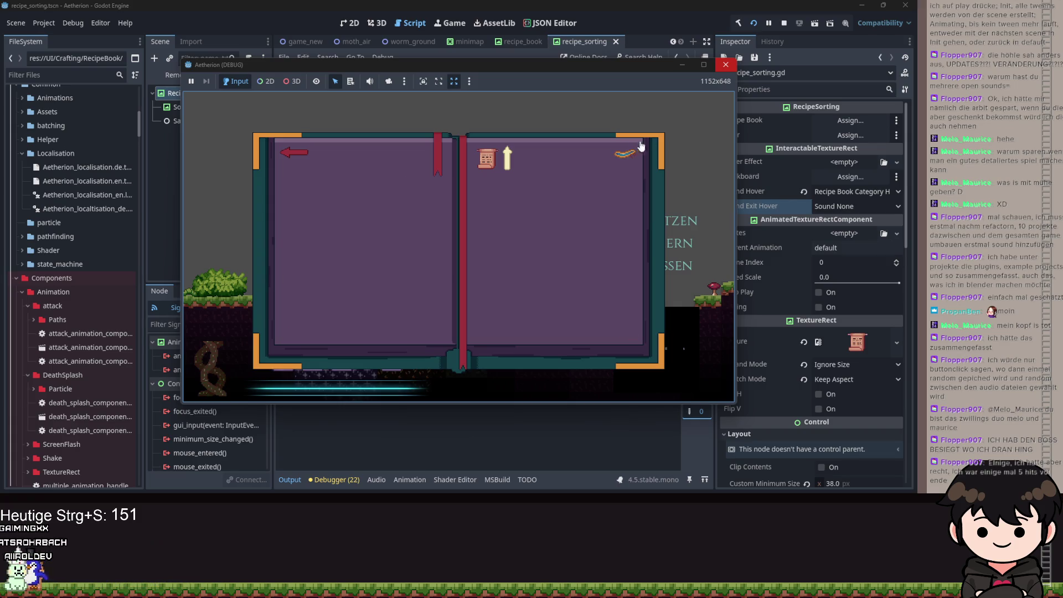
{"action": "left_click", "coordinate": [682, 67]}
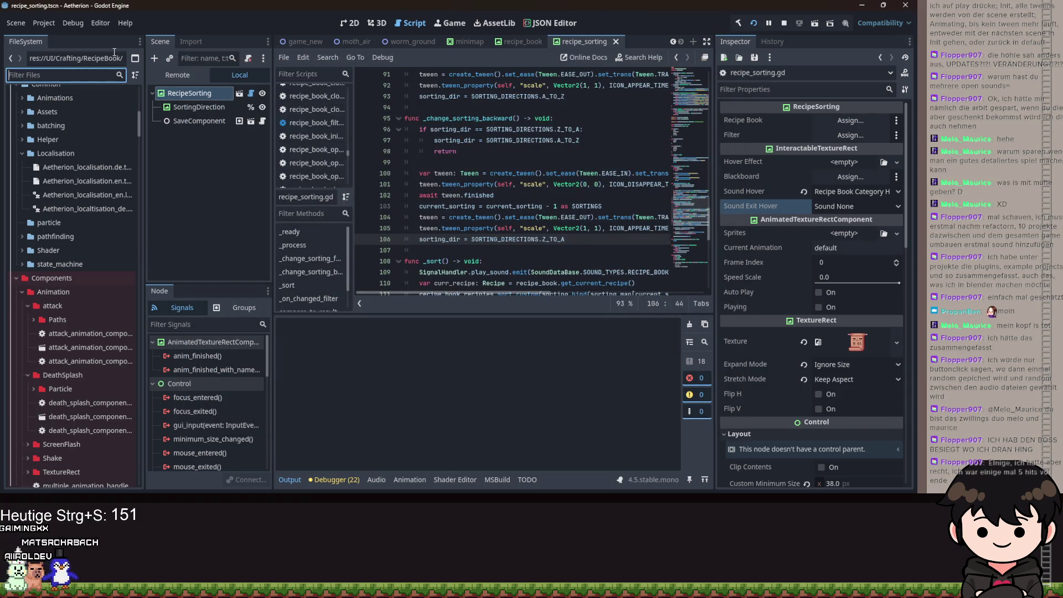
{"action": "type", "text": "filter"}
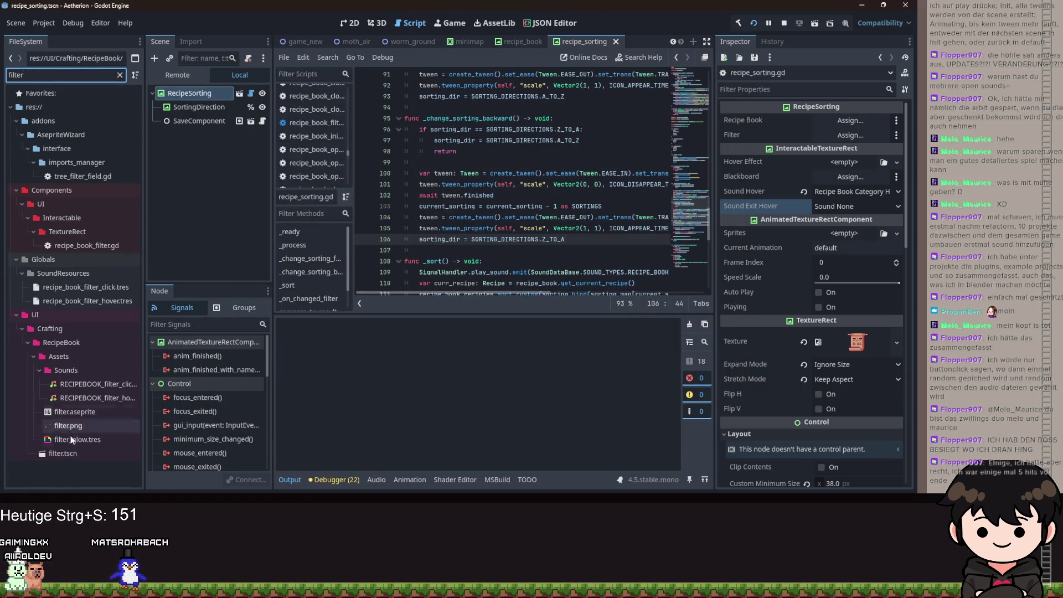
{"action": "double_click", "coordinate": [65, 451]}
{"action": "left_click", "coordinate": [175, 93]}
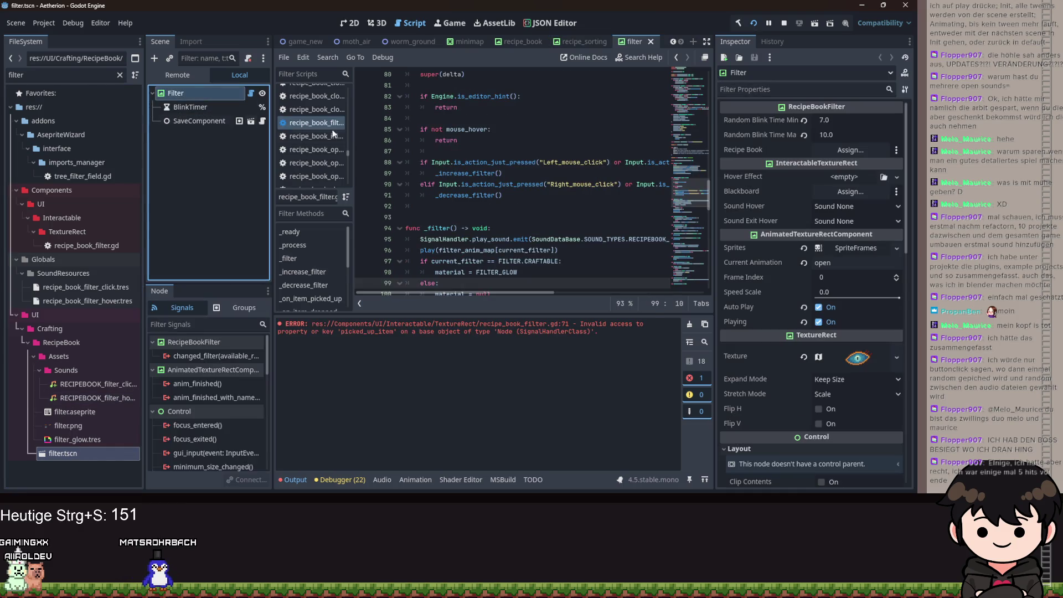
{"action": "scroll", "coordinate": [554, 215], "scroll_direction": "down", "scroll_amount": 5}
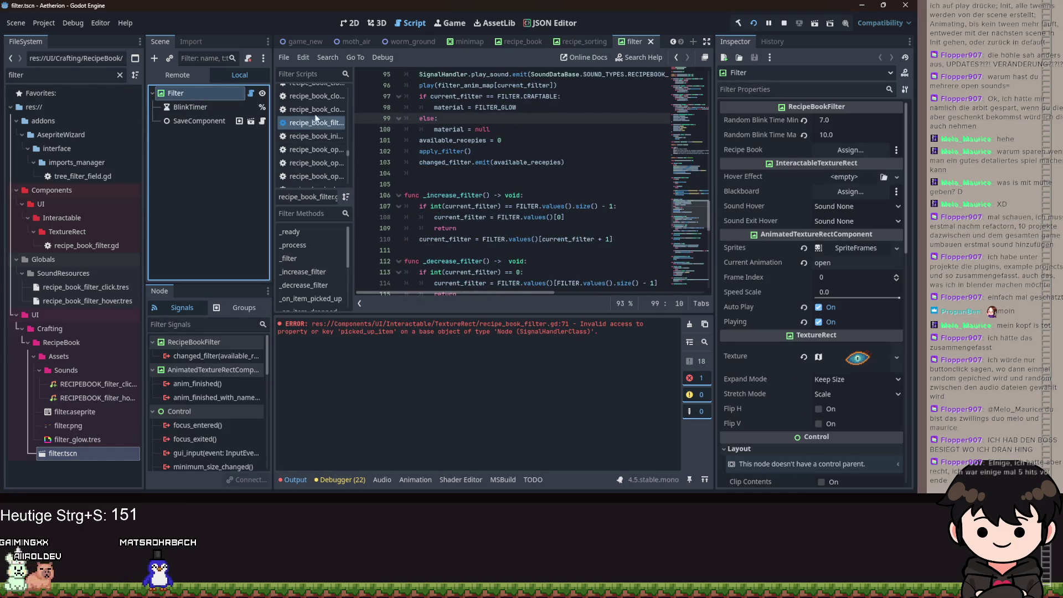
{"action": "left_click", "coordinate": [252, 94]}
{"action": "scroll", "coordinate": [562, 236], "scroll_direction": "down", "scroll_amount": 14}
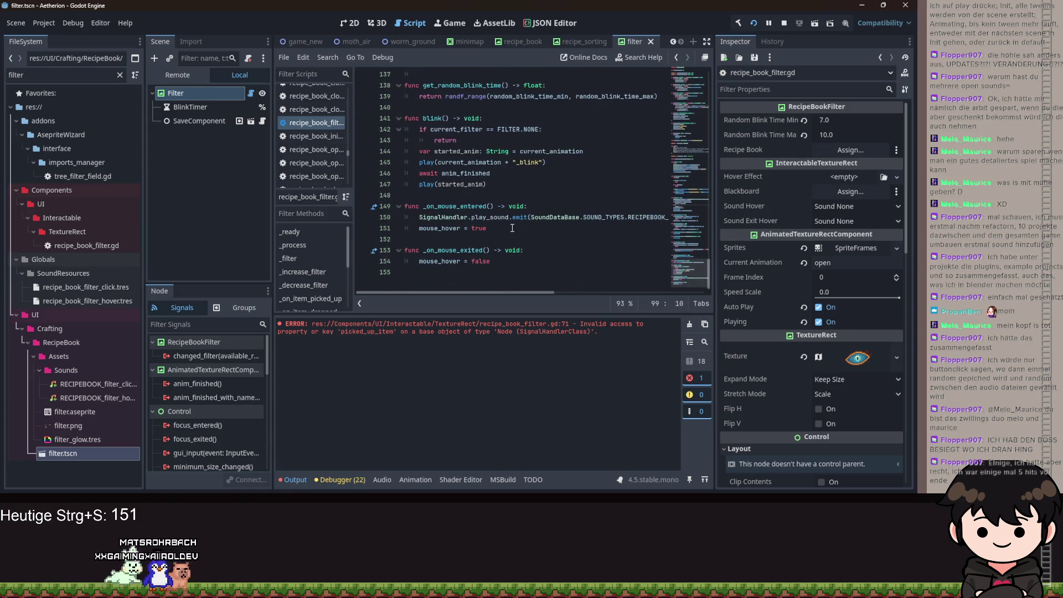
{"action": "scroll", "coordinate": [510, 230], "scroll_direction": "up", "scroll_amount": 20}
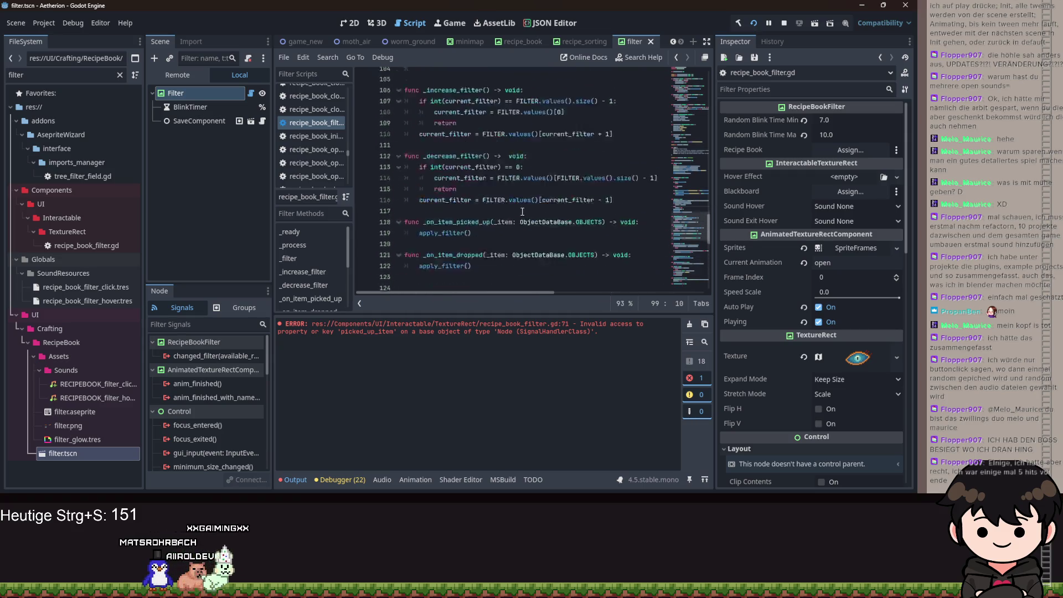
{"action": "scroll", "coordinate": [520, 180], "scroll_direction": "up", "scroll_amount": 20}
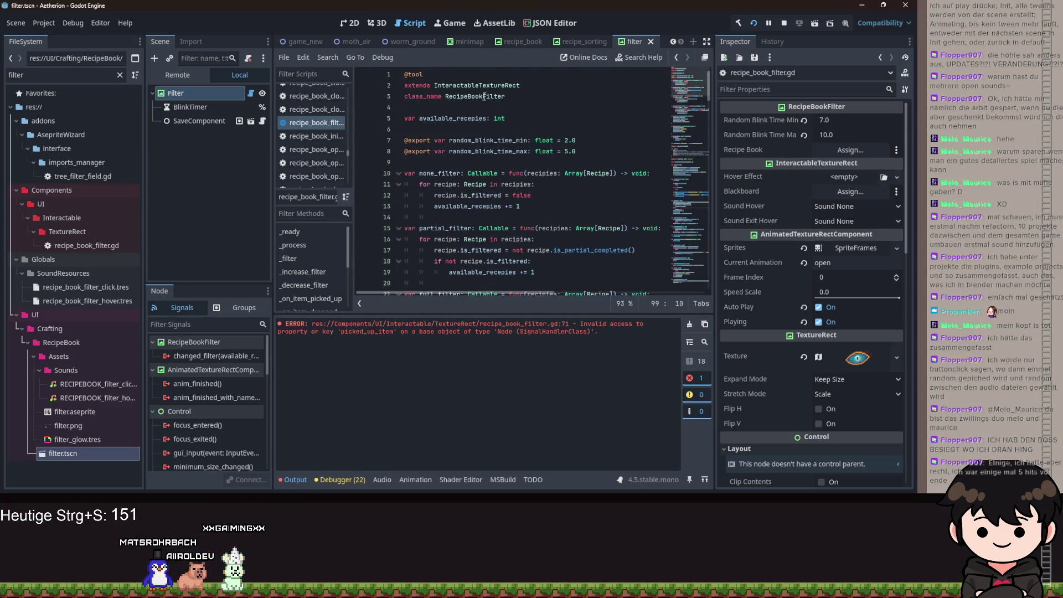
{"action": "left_click", "coordinate": [476, 85], "text": "ctrl"}
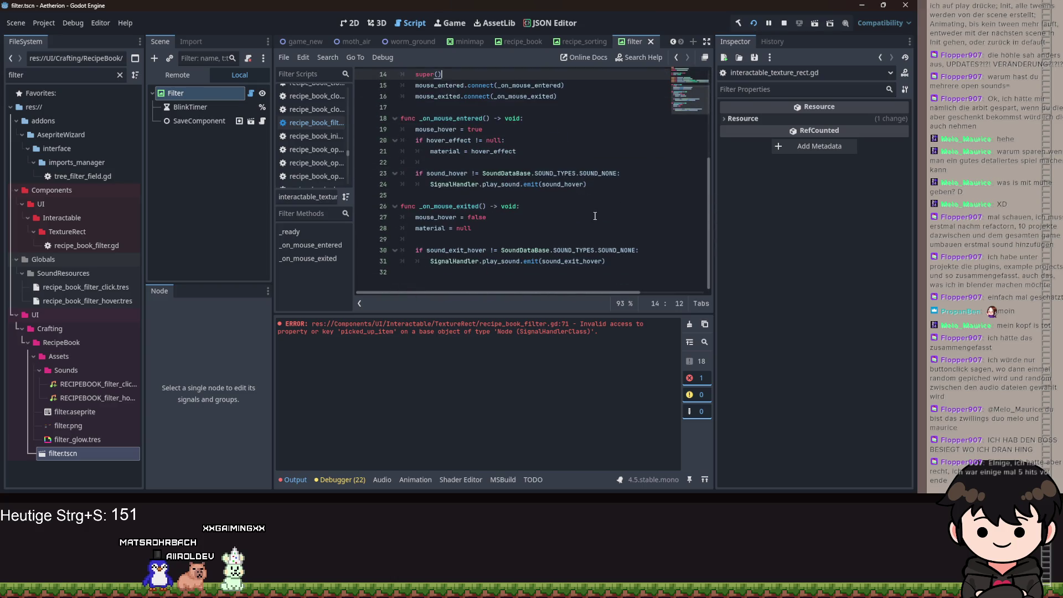
{"action": "scroll", "coordinate": [595, 207], "scroll_direction": "up", "scroll_amount": 1}
{"action": "left_click", "coordinate": [611, 205]}
{"action": "key", "text": "alt+Left"}
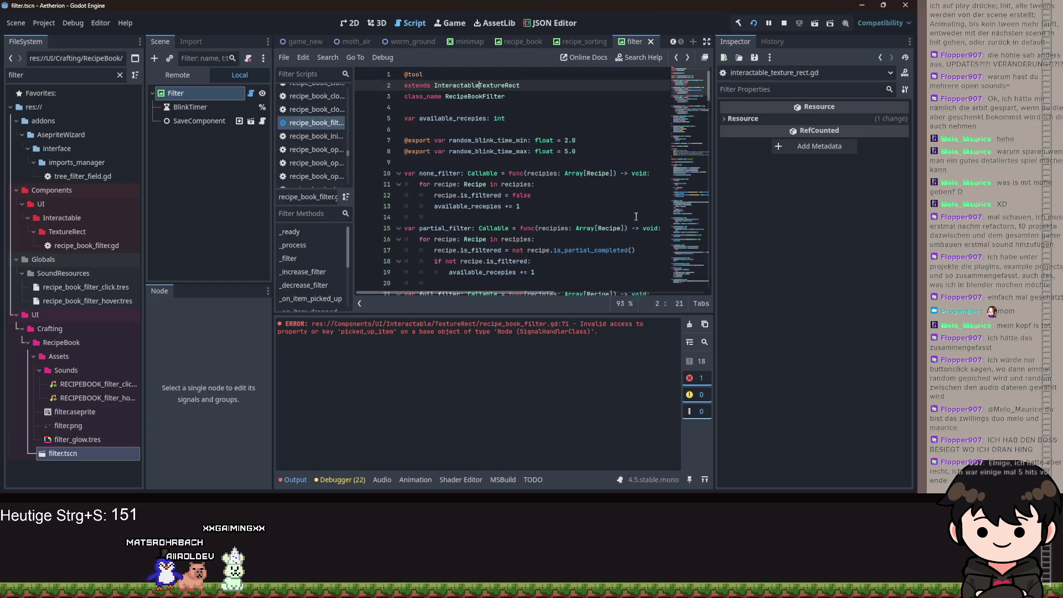
{"action": "scroll", "coordinate": [598, 199], "scroll_direction": "down", "scroll_amount": 17}
{"action": "scroll", "coordinate": [598, 199], "scroll_direction": "down", "scroll_amount": 20}
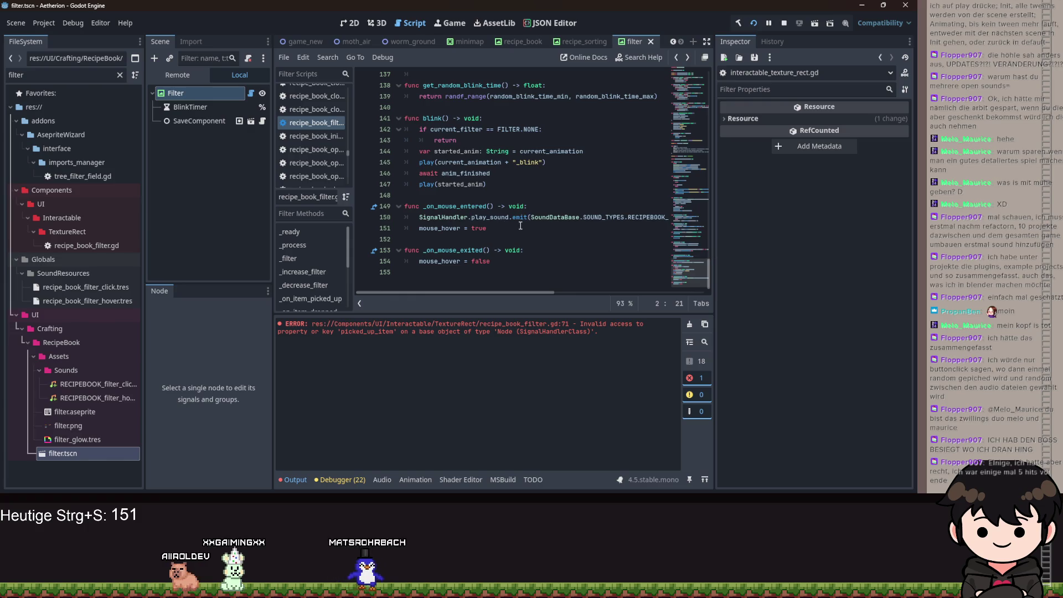
{"action": "scroll", "coordinate": [523, 224], "scroll_direction": "up", "scroll_amount": 1}
{"action": "scroll", "coordinate": [523, 224], "scroll_direction": "up", "scroll_amount": 20}
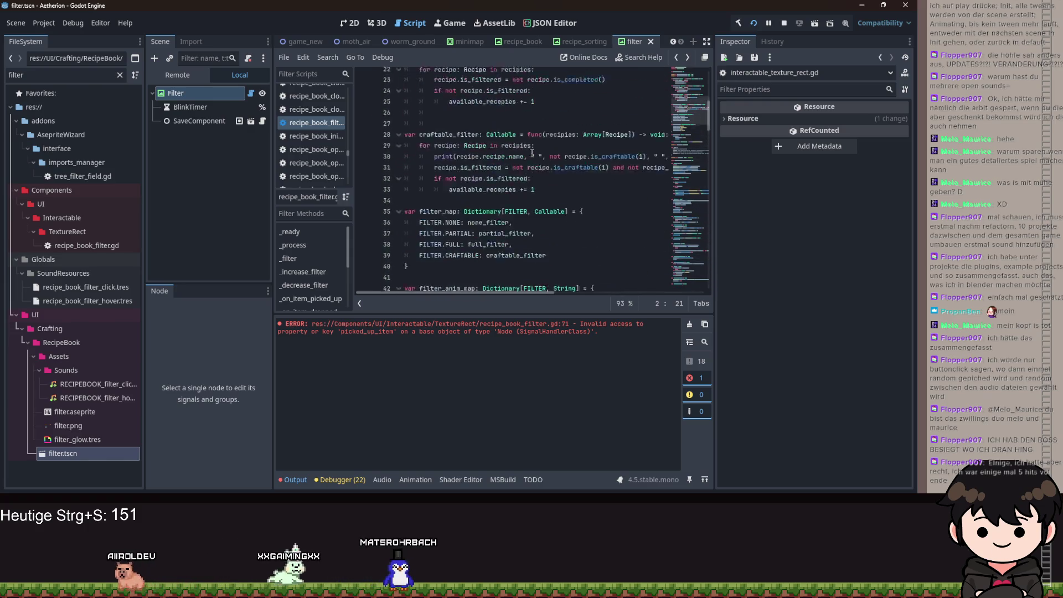
{"action": "scroll", "coordinate": [527, 138], "scroll_direction": "down", "scroll_amount": 20}
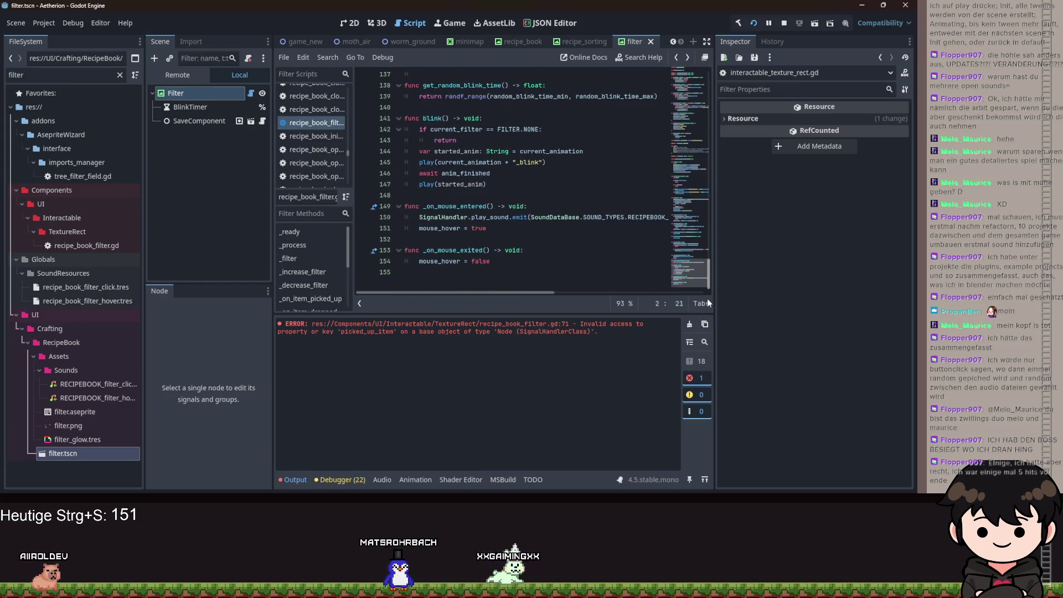
{"action": "scroll", "coordinate": [702, 268], "scroll_direction": "up", "scroll_amount": 3}
{"action": "scroll", "coordinate": [704, 282], "scroll_direction": "down", "scroll_amount": 3}
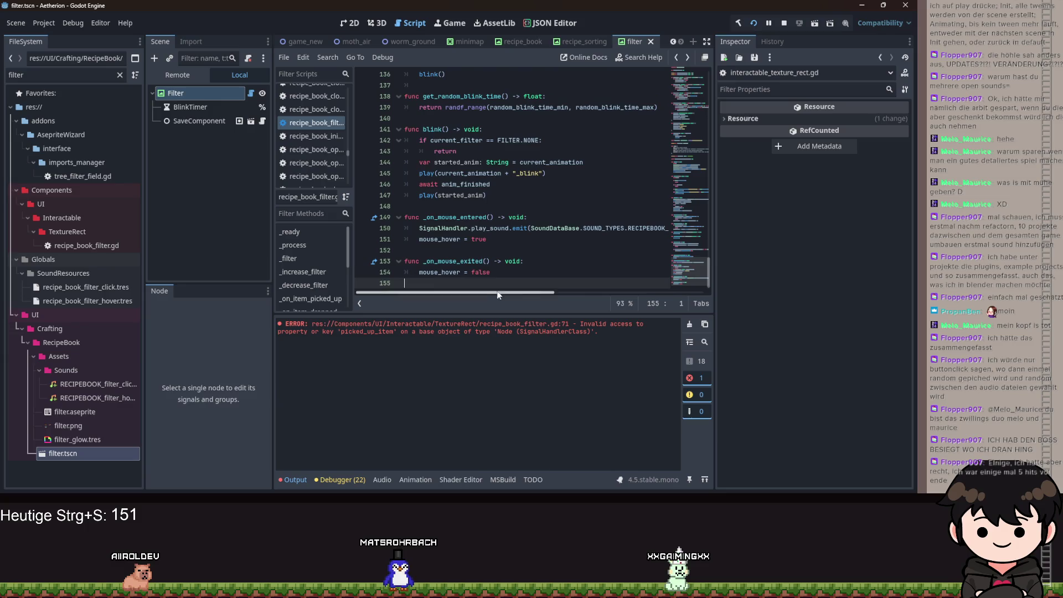
{"action": "left_click", "coordinate": [493, 287]}
{"action": "mouse_move", "coordinate": [493, 292]}
{"action": "left_mouse_down"}
{"action": "mouse_move", "coordinate": [570, 294]}
{"action": "mouse_move", "coordinate": [467, 278]}
{"action": "left_mouse_up"}
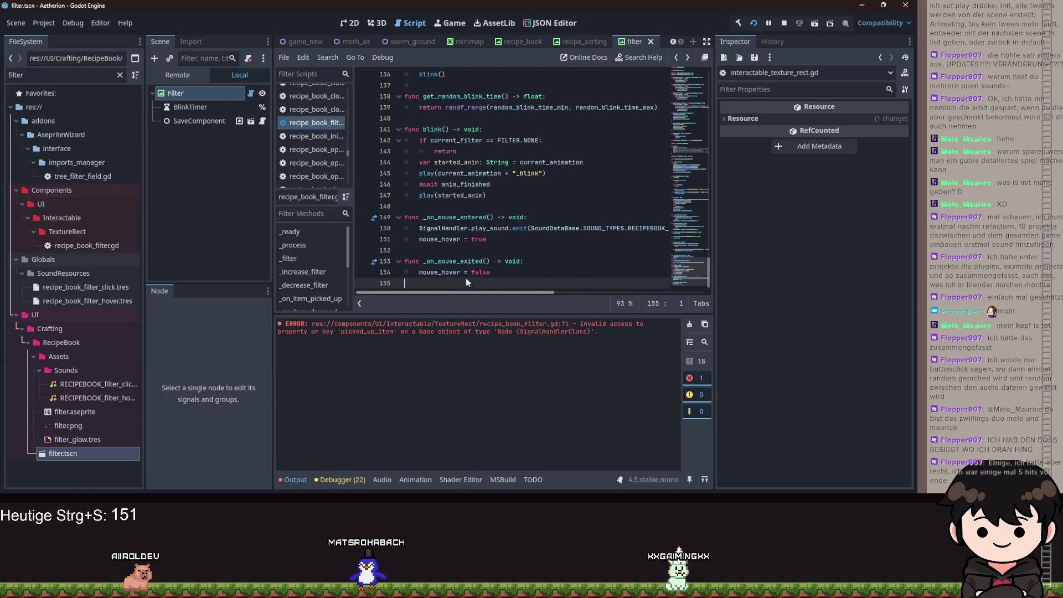
{"action": "scroll", "coordinate": [521, 229], "scroll_direction": "up", "scroll_amount": 8}
{"action": "scroll", "coordinate": [522, 229], "scroll_direction": "up", "scroll_amount": 9}
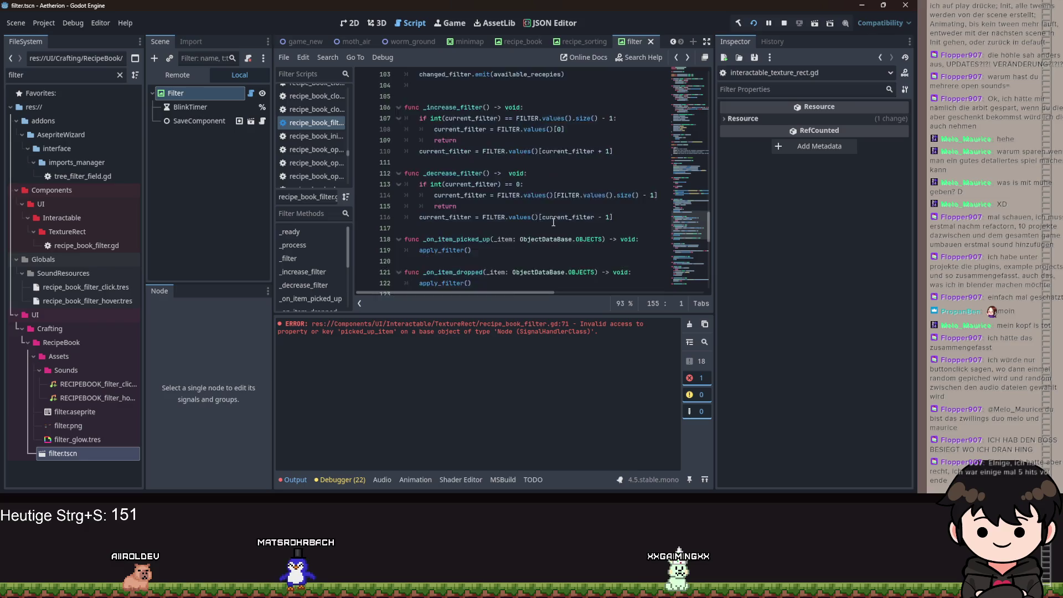
{"action": "left_click_drag", "start_coordinate": [553, 292], "coordinate": [612, 298]}
In the running game, flip the recipe book forward, back, then forward to the REZEPT page.
{"action": "key", "text": "alt+Tab"}
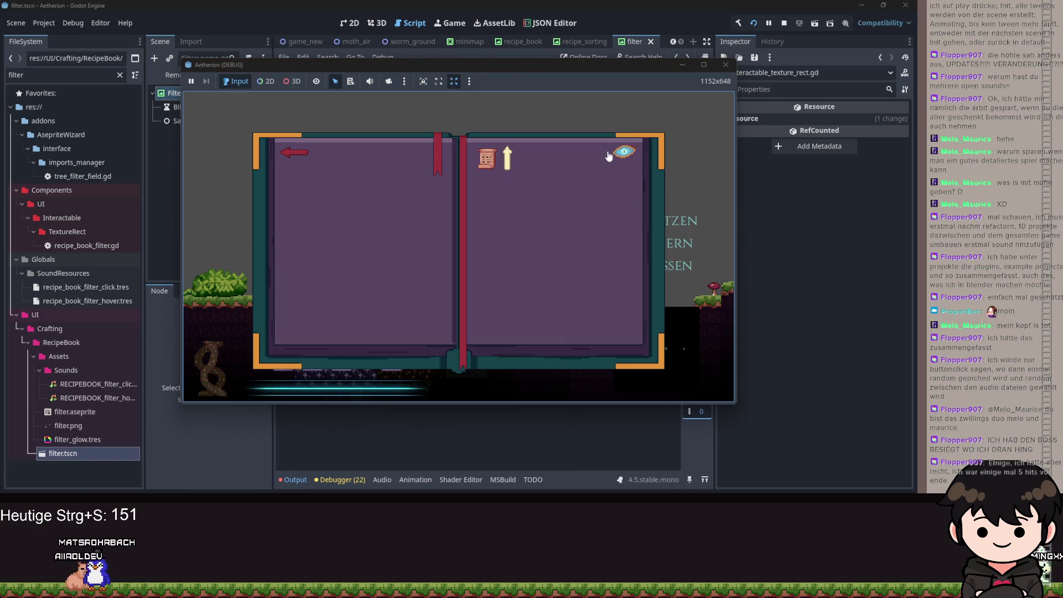
{"action": "left_click", "coordinate": [611, 338]}
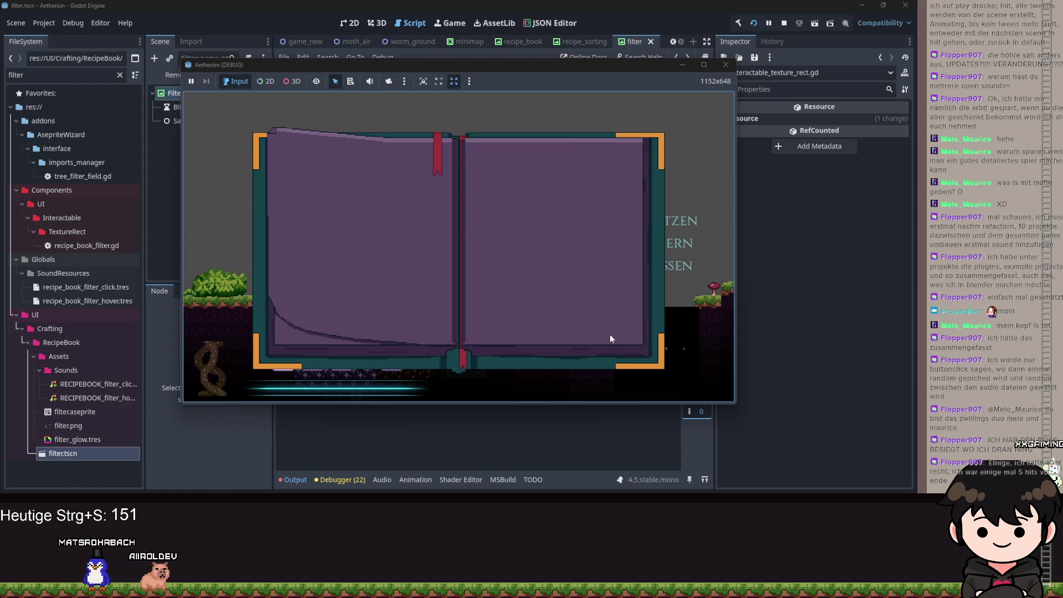
{"action": "left_click", "coordinate": [304, 336]}
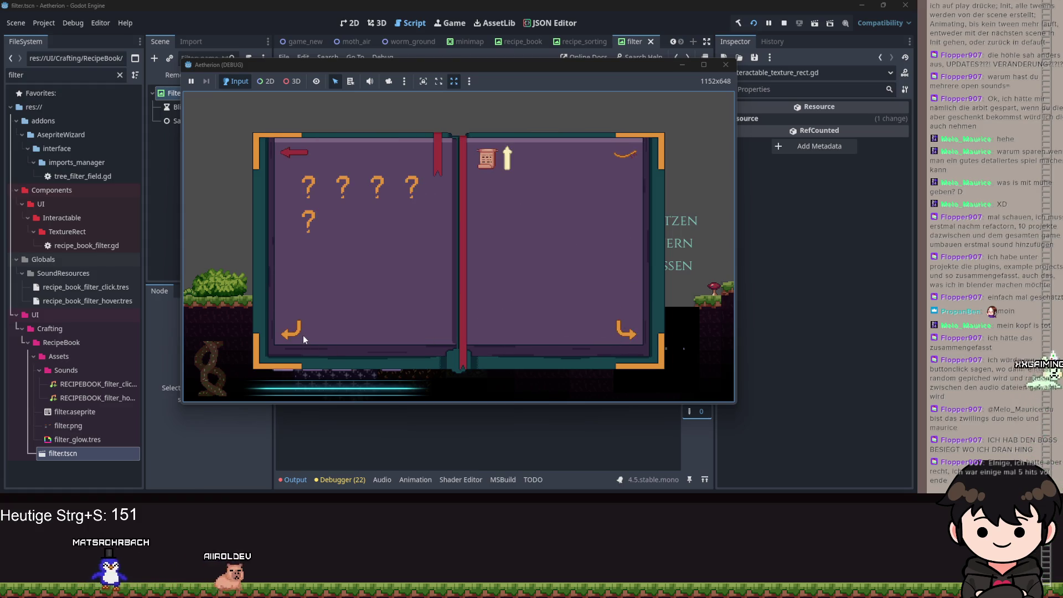
{"action": "left_click", "coordinate": [613, 335]}
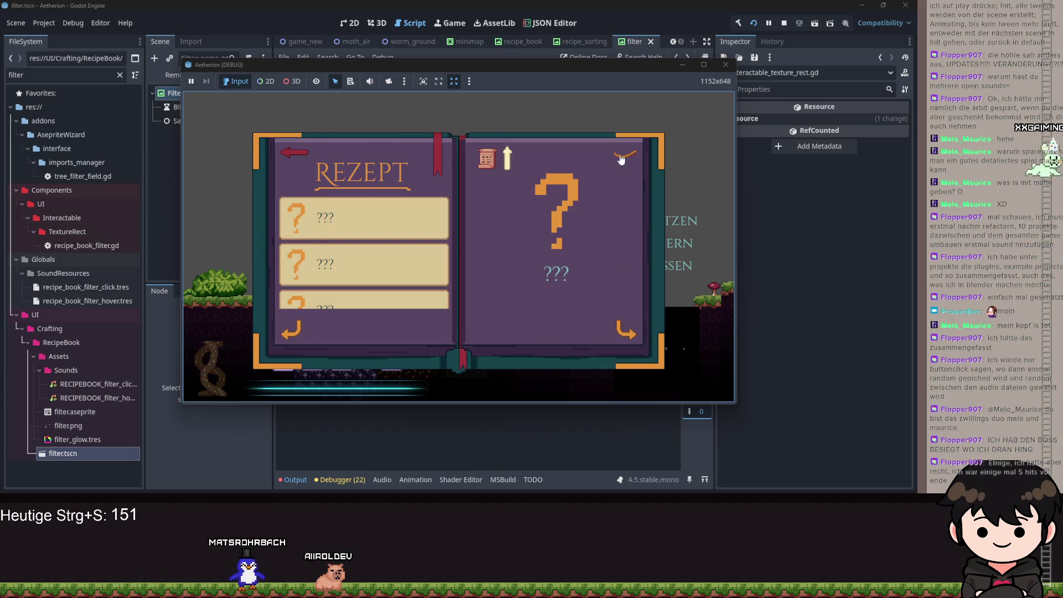
Toggle the recipe visibility filter and cycle the filter modes until the bookmark tabs appear.
{"action": "left_click", "coordinate": [623, 155]}
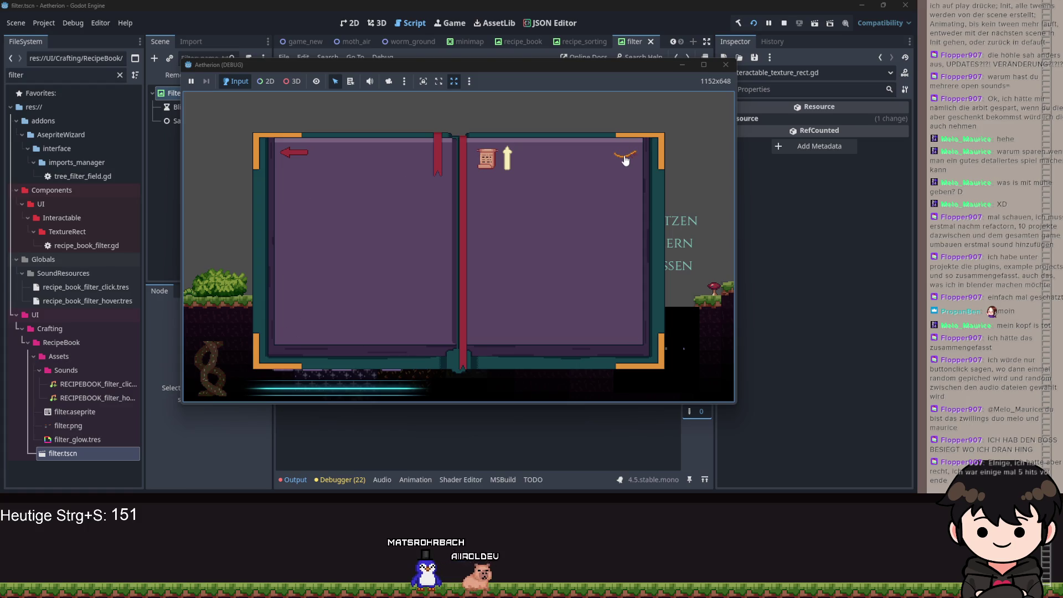
{"action": "left_click", "coordinate": [626, 159]}
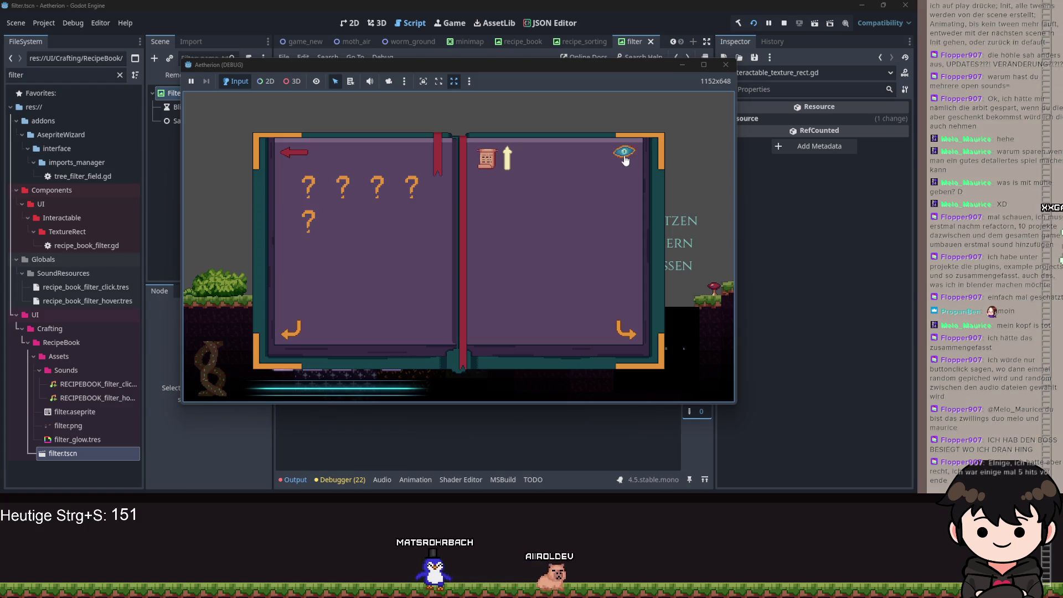
{"action": "left_click", "coordinate": [495, 165]}
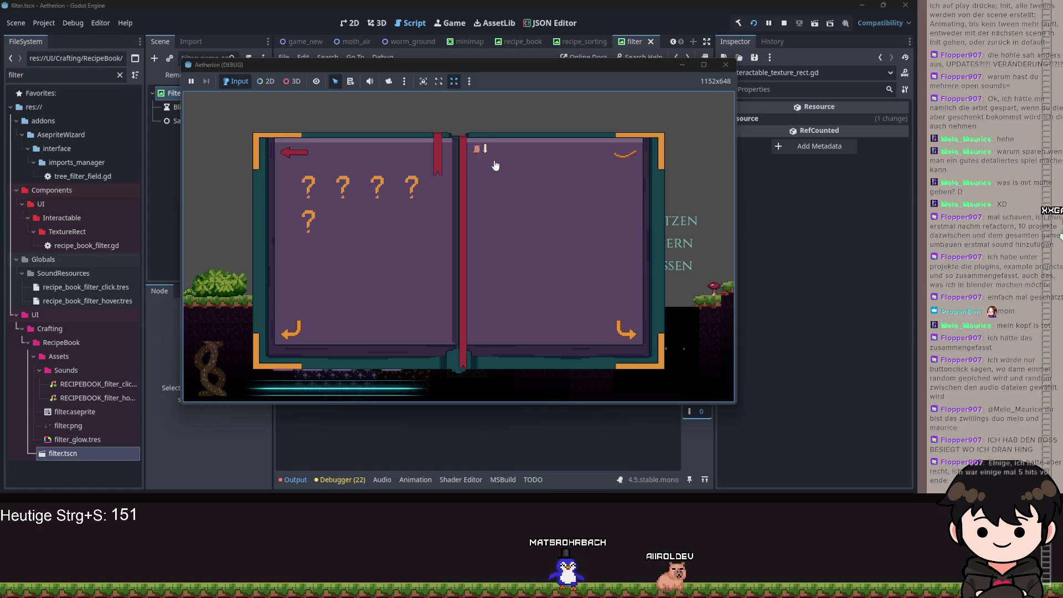
{"action": "left_click", "coordinate": [495, 164]}
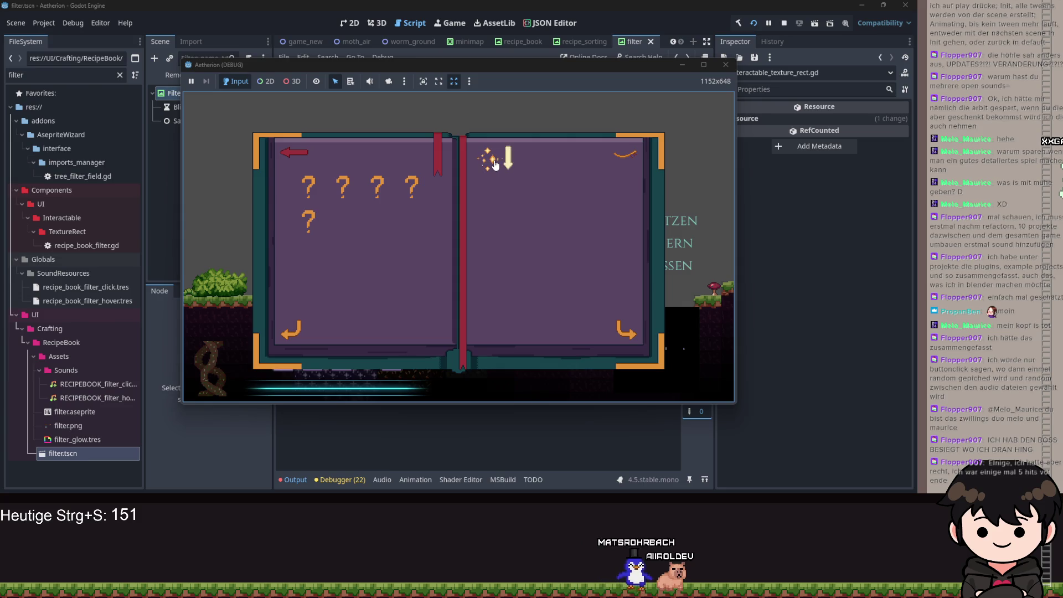
{"action": "left_click", "coordinate": [495, 164]}
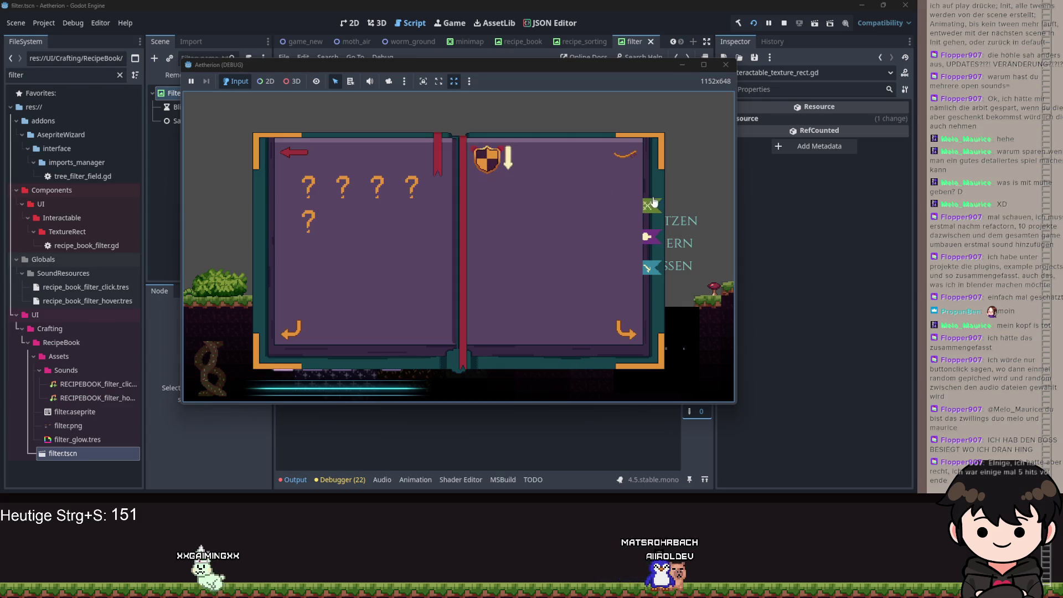
Try the bookmark category tabs and filter modes, ending on blank pages with the eye icon.
{"action": "left_click", "coordinate": [653, 280]}
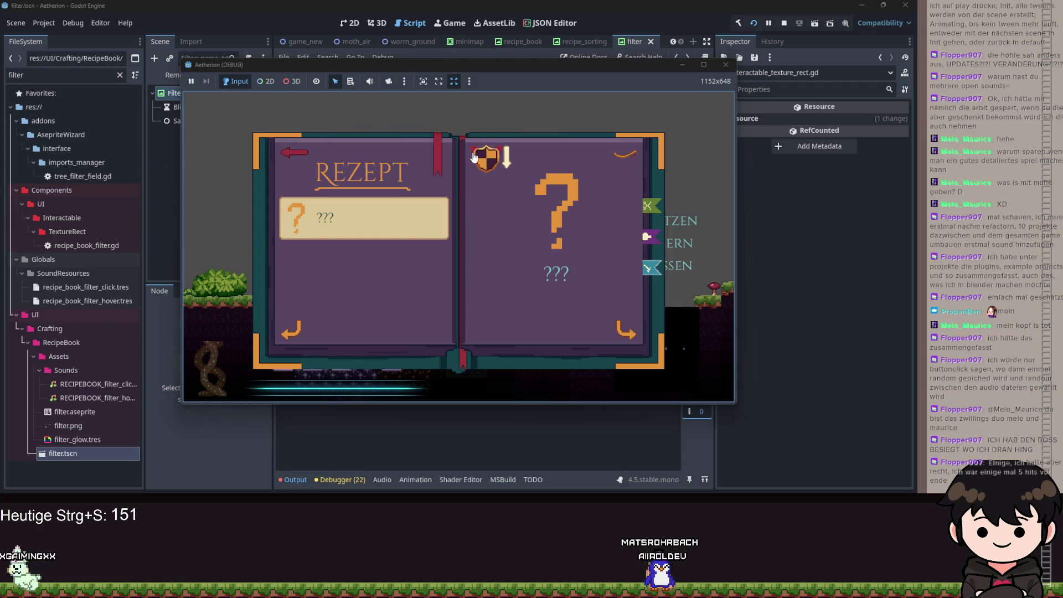
{"action": "left_click", "coordinate": [483, 160]}
{"action": "left_click", "coordinate": [496, 162]}
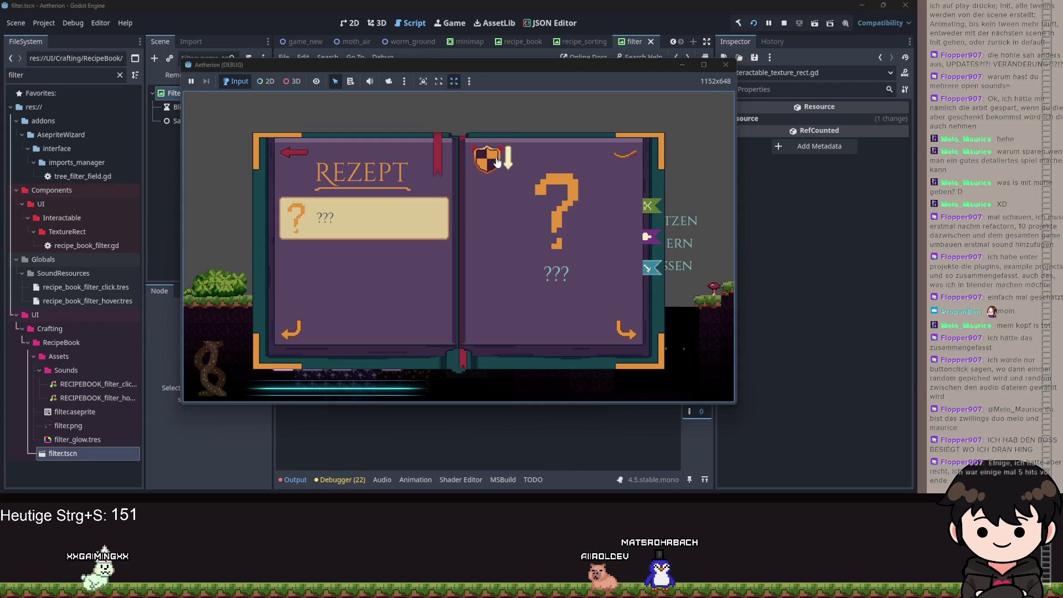
{"action": "left_click", "coordinate": [497, 161]}
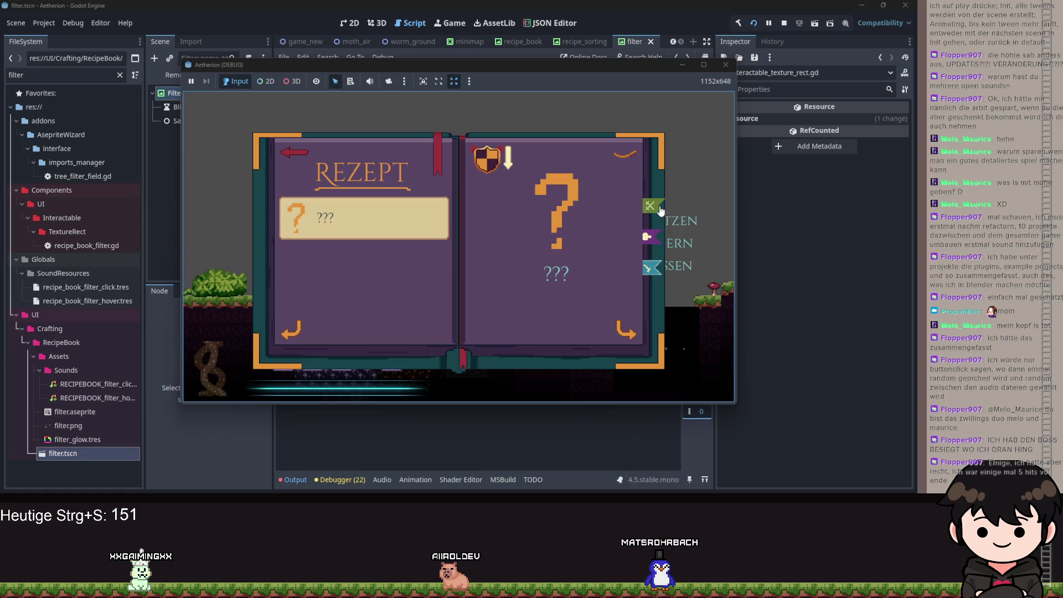
{"action": "left_click", "coordinate": [650, 234]}
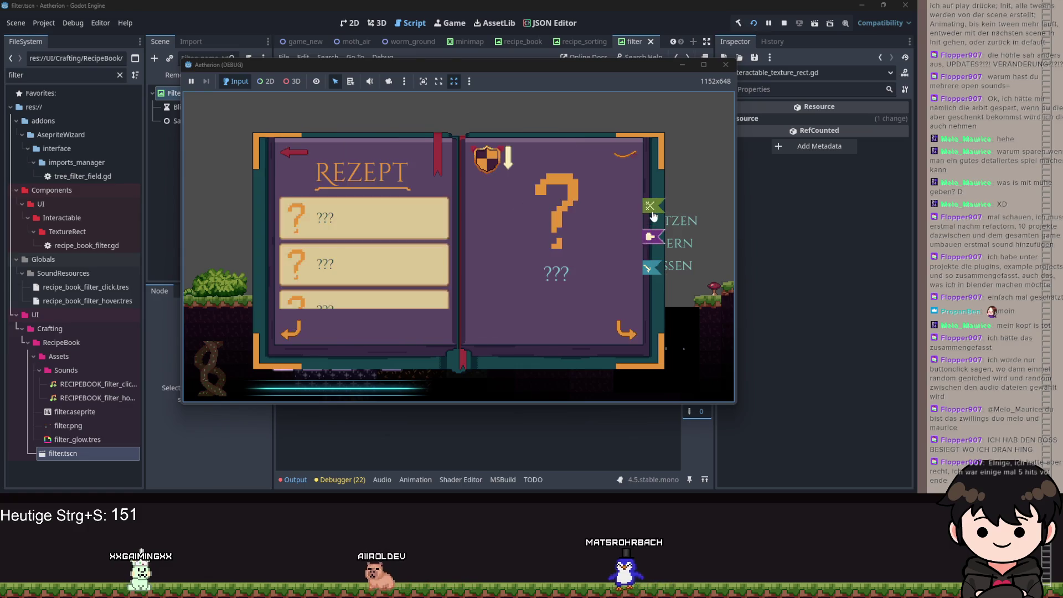
{"action": "left_click", "coordinate": [651, 234]}
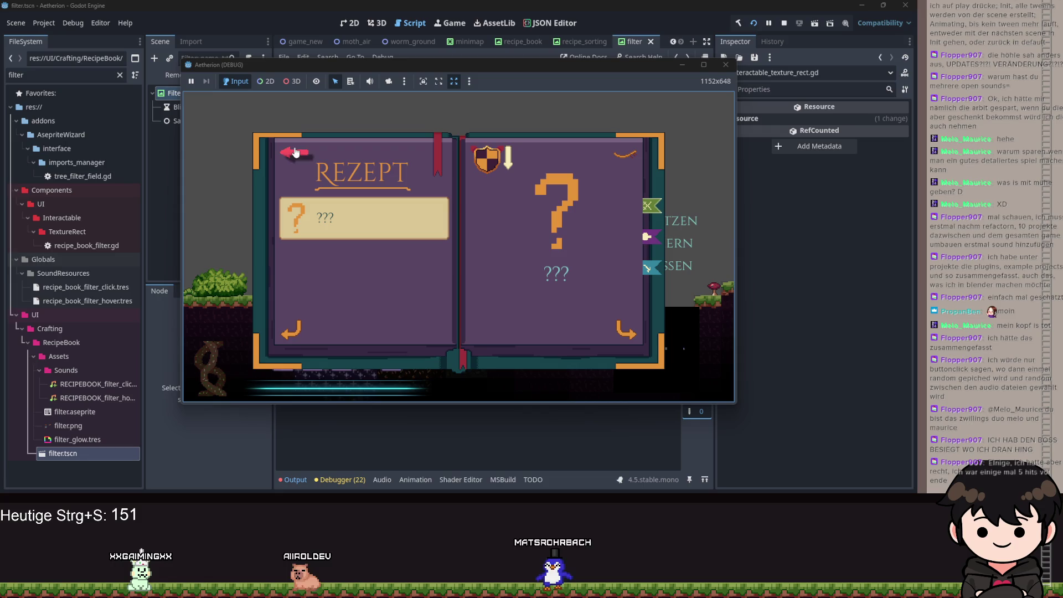
{"action": "left_click", "coordinate": [630, 158]}
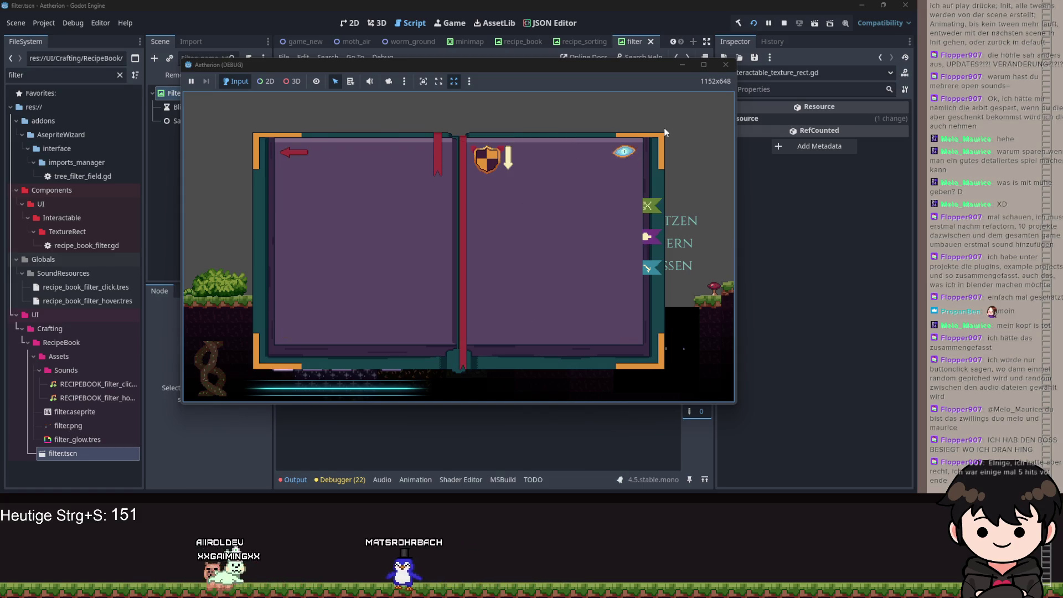
Close the game, scroll through filter.gd with the Filter node selected, then switch to recipe_sorting.gd.
{"action": "left_click", "coordinate": [683, 64]}
{"action": "scroll", "coordinate": [549, 159], "scroll_direction": "down", "scroll_amount": 7}
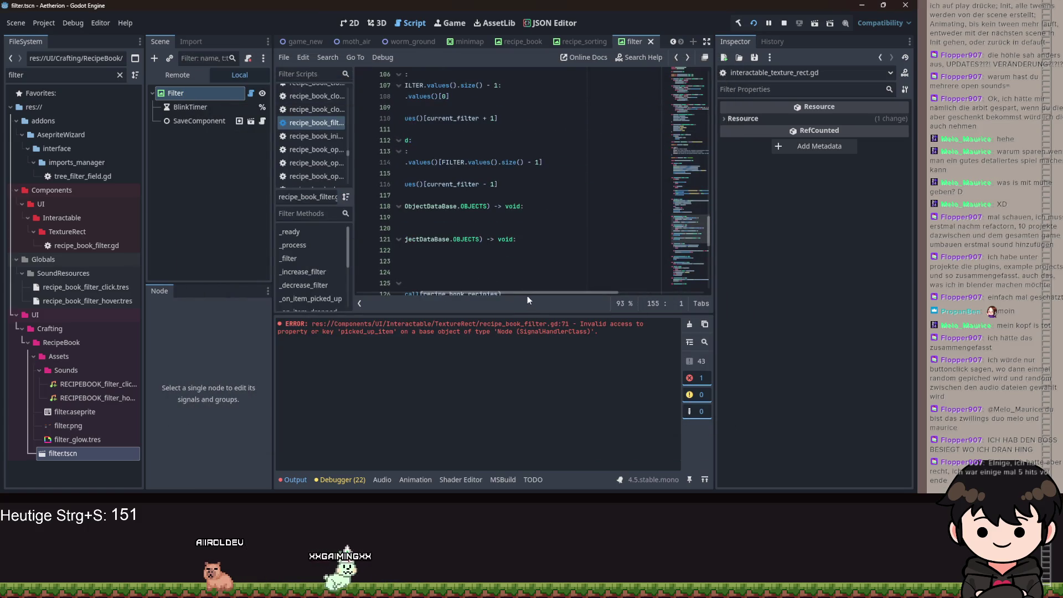
{"action": "left_click_drag", "start_coordinate": [527, 295], "coordinate": [500, 293]}
{"action": "scroll", "coordinate": [475, 231], "scroll_direction": "down", "scroll_amount": 10}
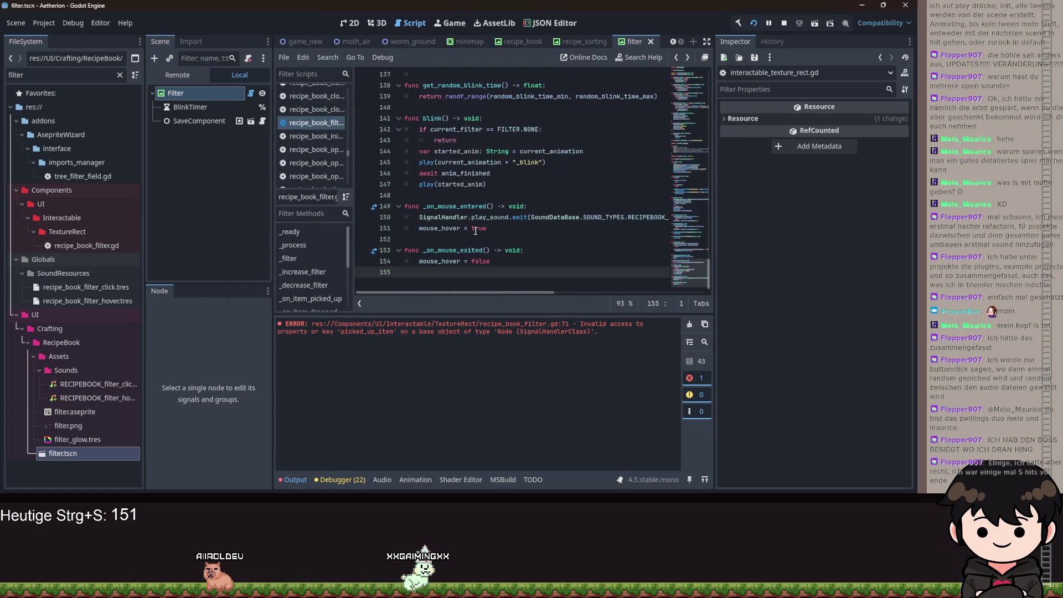
{"action": "left_click", "coordinate": [201, 98]}
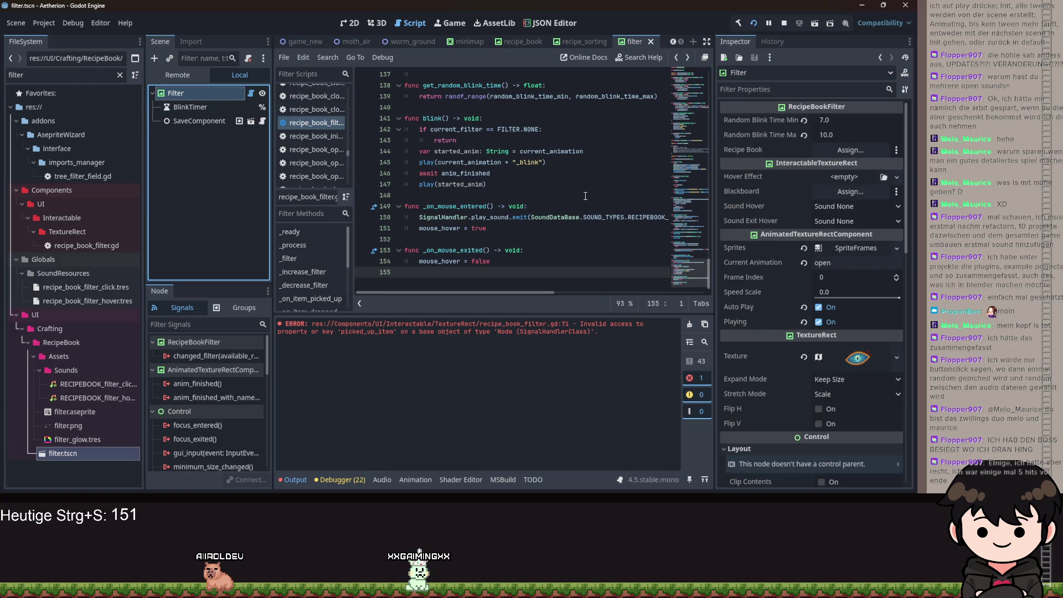
{"action": "scroll", "coordinate": [586, 196], "scroll_direction": "up", "scroll_amount": 19}
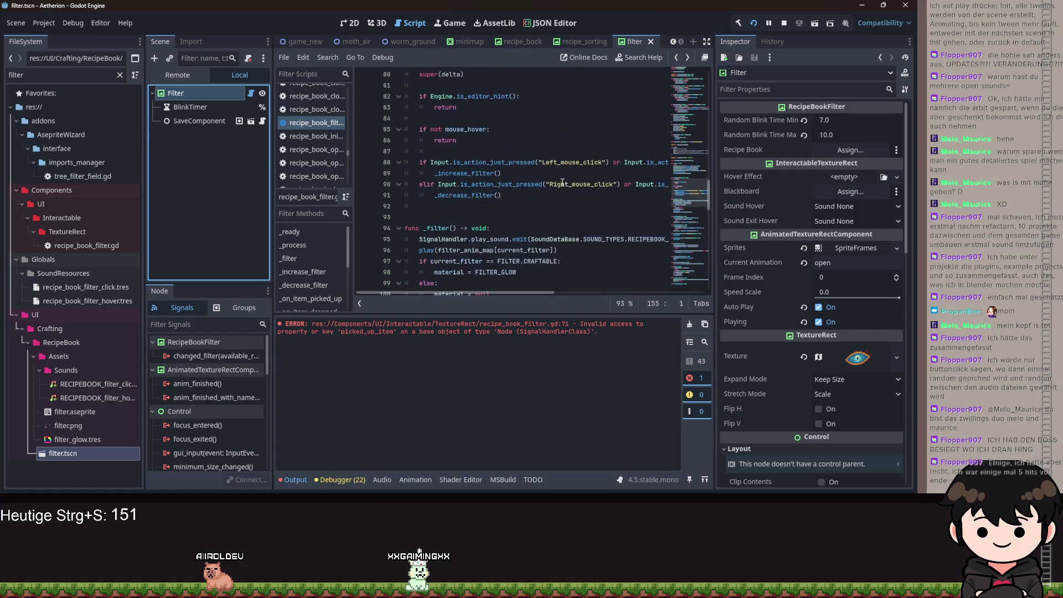
{"action": "scroll", "coordinate": [580, 204], "scroll_direction": "down", "scroll_amount": 4}
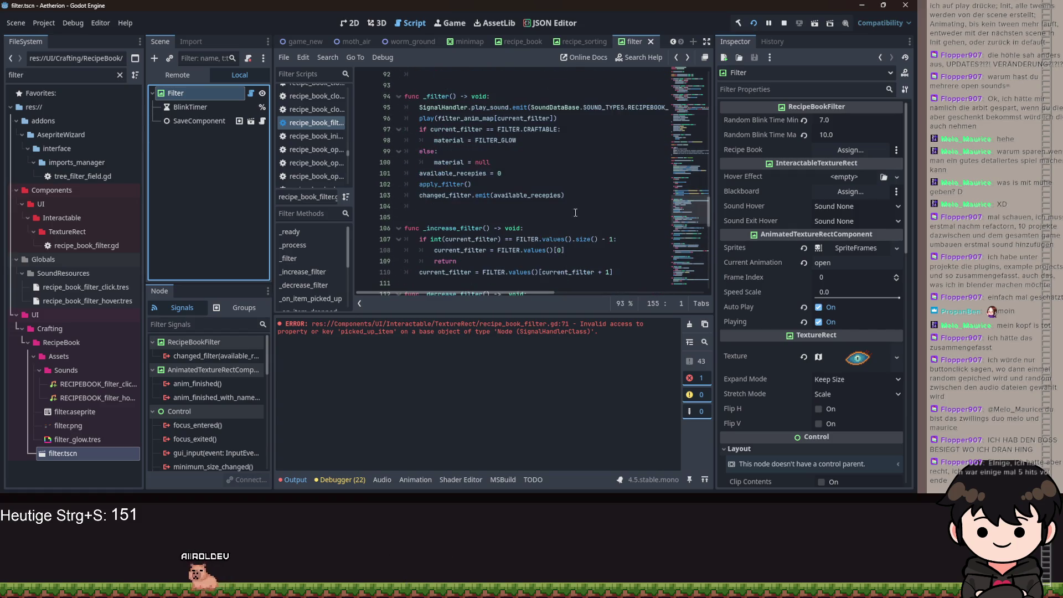
{"action": "scroll", "coordinate": [576, 240], "scroll_direction": "down", "scroll_amount": 15}
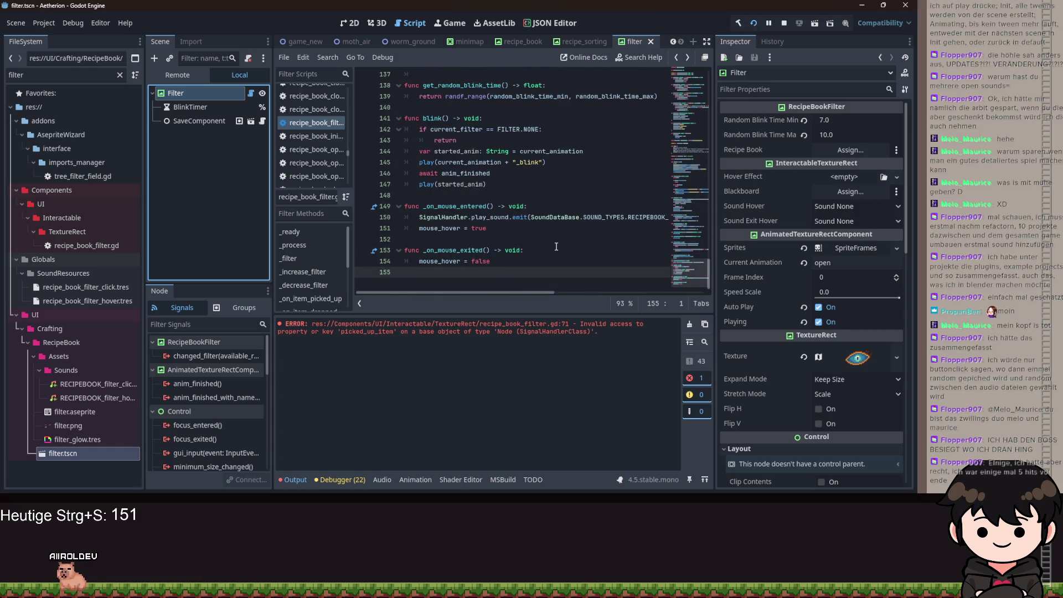
{"action": "scroll", "coordinate": [556, 246], "scroll_direction": "up", "scroll_amount": 1}
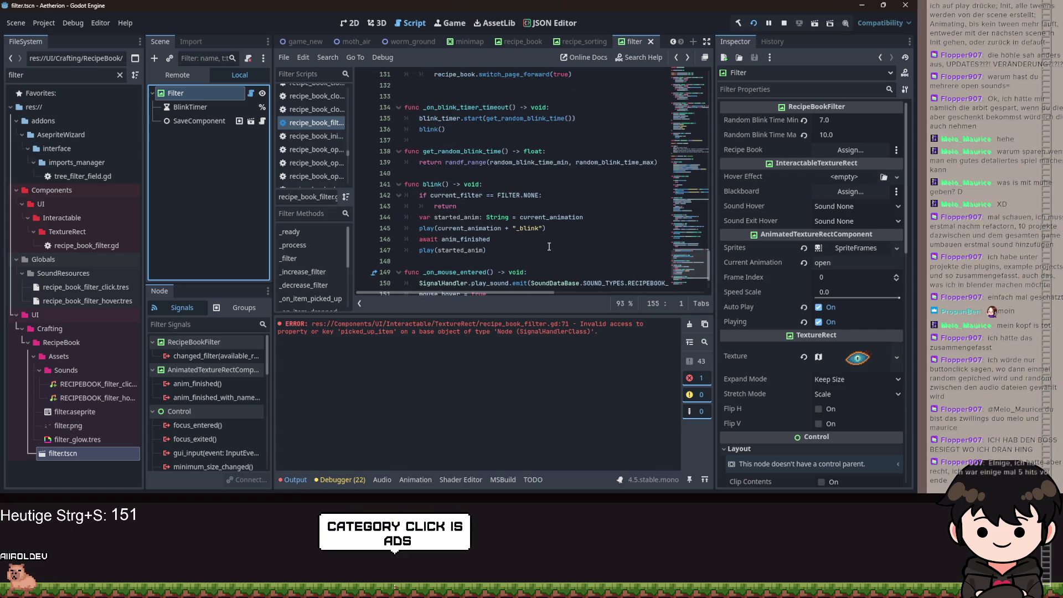
{"action": "left_click", "coordinate": [574, 46]}
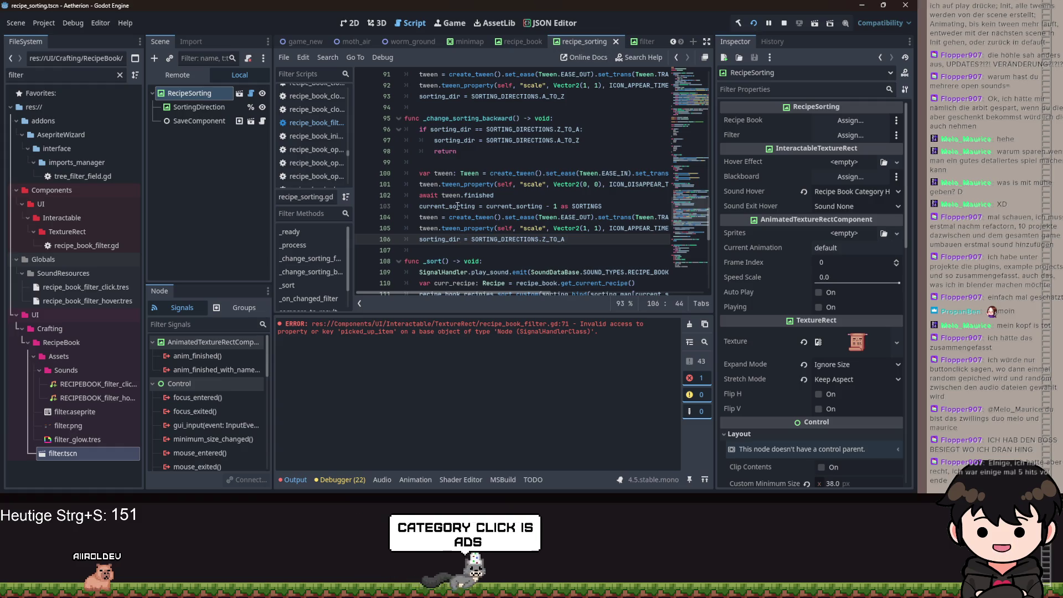
{"action": "scroll", "coordinate": [498, 180], "scroll_direction": "up", "scroll_amount": 13}
{"action": "scroll", "coordinate": [527, 180], "scroll_direction": "down", "scroll_amount": 8}
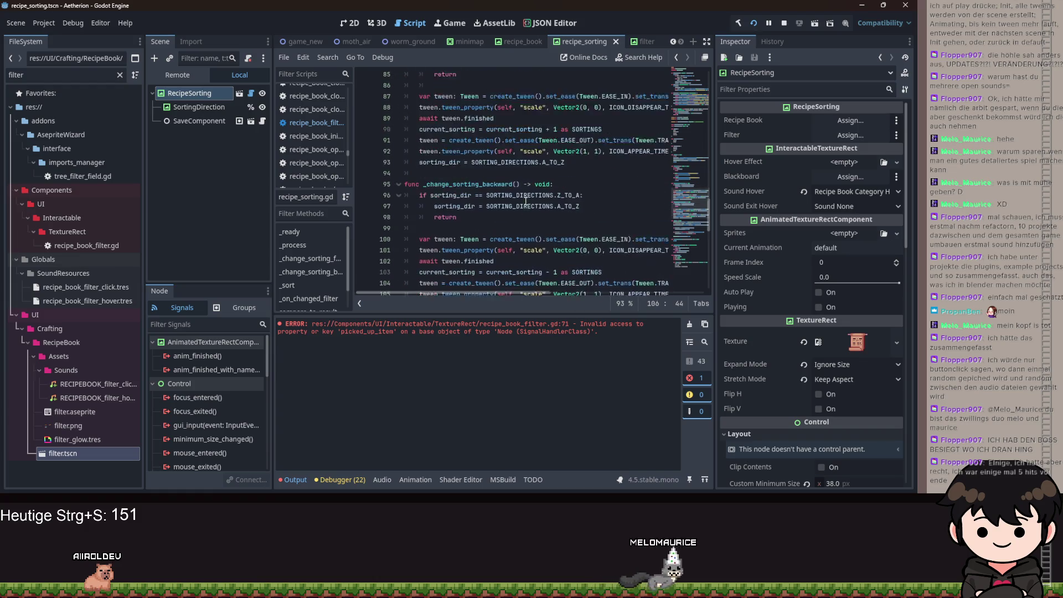
{"action": "scroll", "coordinate": [515, 201], "scroll_direction": "up", "scroll_amount": 3}
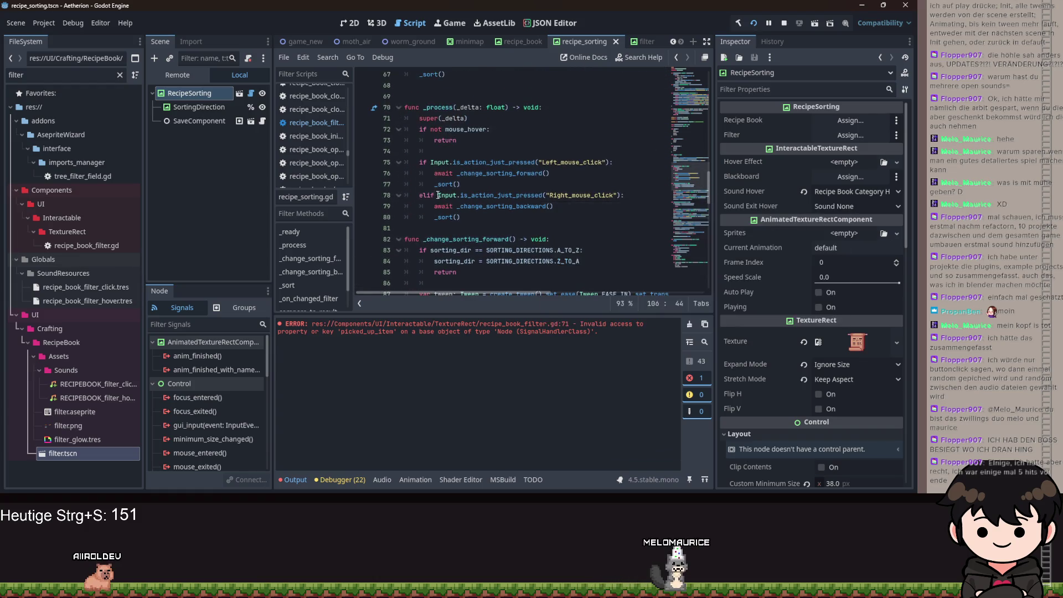
{"action": "scroll", "coordinate": [483, 203], "scroll_direction": "down", "scroll_amount": 7}
{"action": "scroll", "coordinate": [483, 203], "scroll_direction": "down", "scroll_amount": 12}
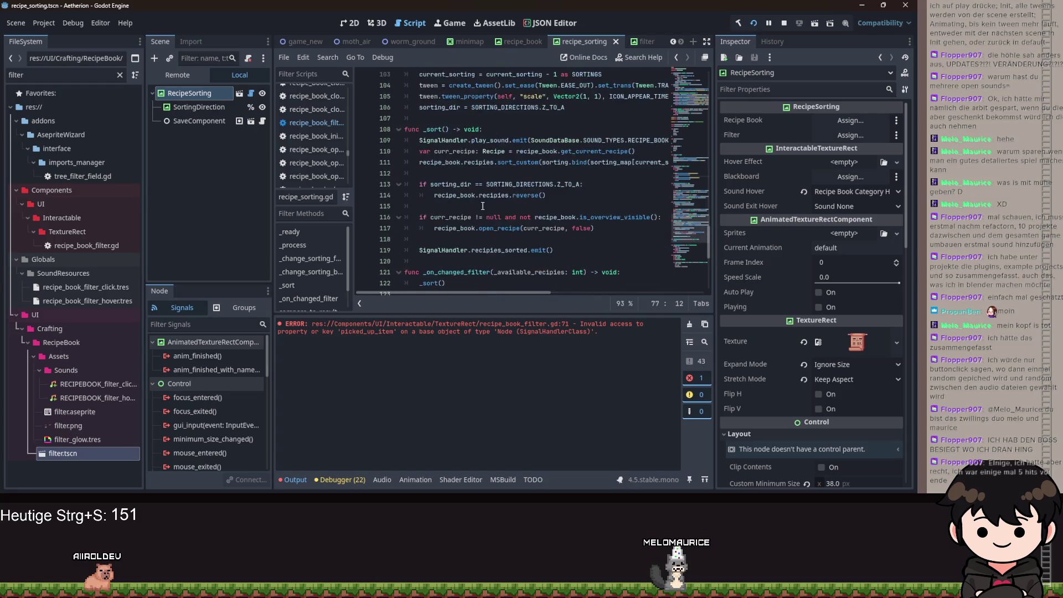
{"action": "scroll", "coordinate": [481, 230], "scroll_direction": "up", "scroll_amount": 5}
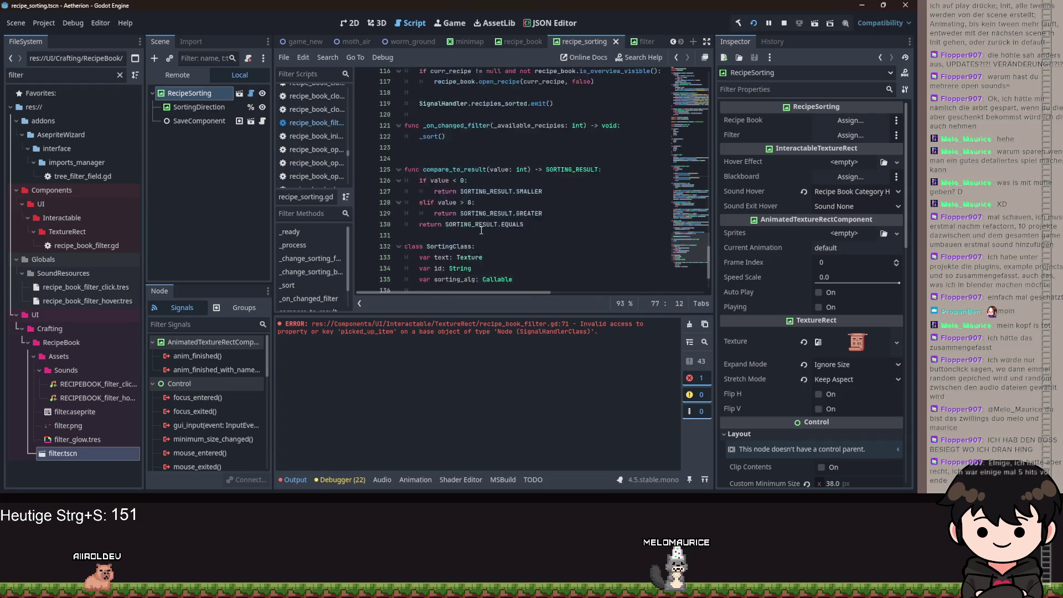
{"action": "left_click", "coordinate": [477, 232]}
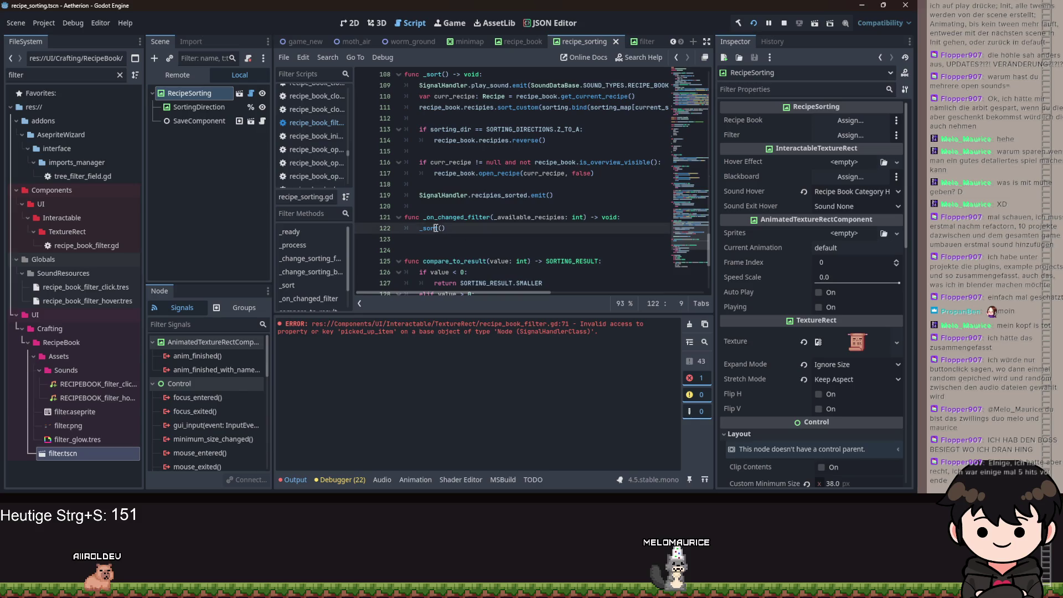
{"action": "scroll", "coordinate": [503, 199], "scroll_direction": "up", "scroll_amount": 3}
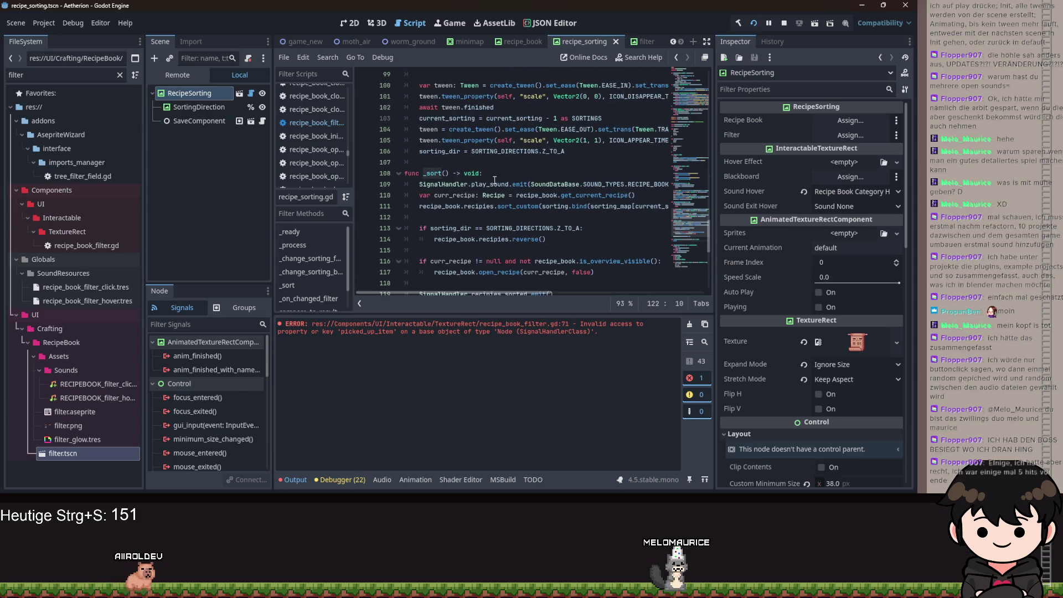
{"action": "left_click", "coordinate": [495, 180]}
{"action": "scroll", "coordinate": [462, 185], "scroll_direction": "down", "scroll_amount": 2}
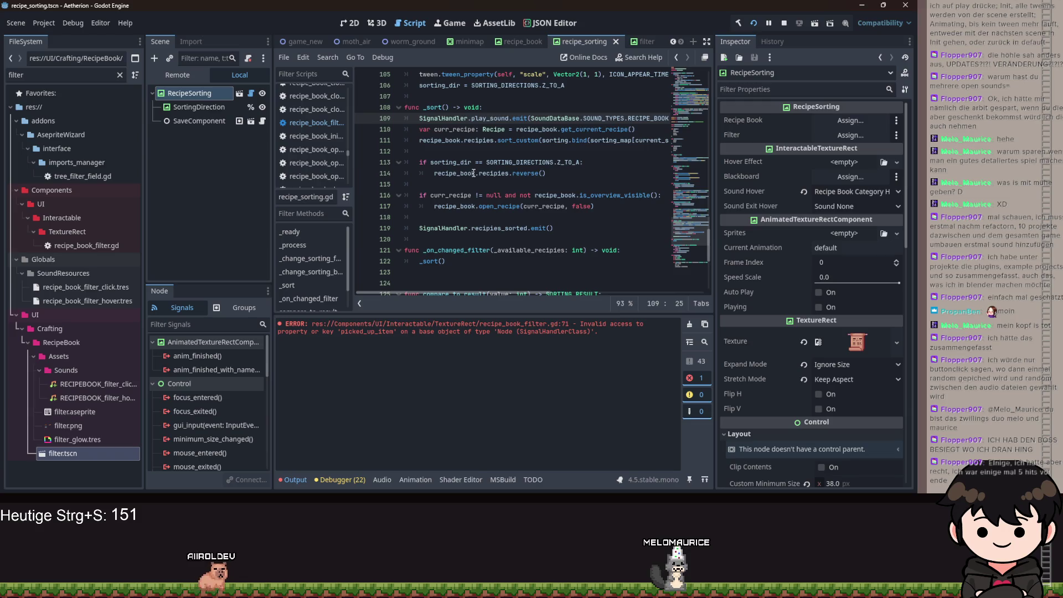
{"action": "mouse_move", "coordinate": [474, 173]}
{"action": "scroll", "coordinate": [476, 200], "scroll_direction": "down", "scroll_amount": 1}
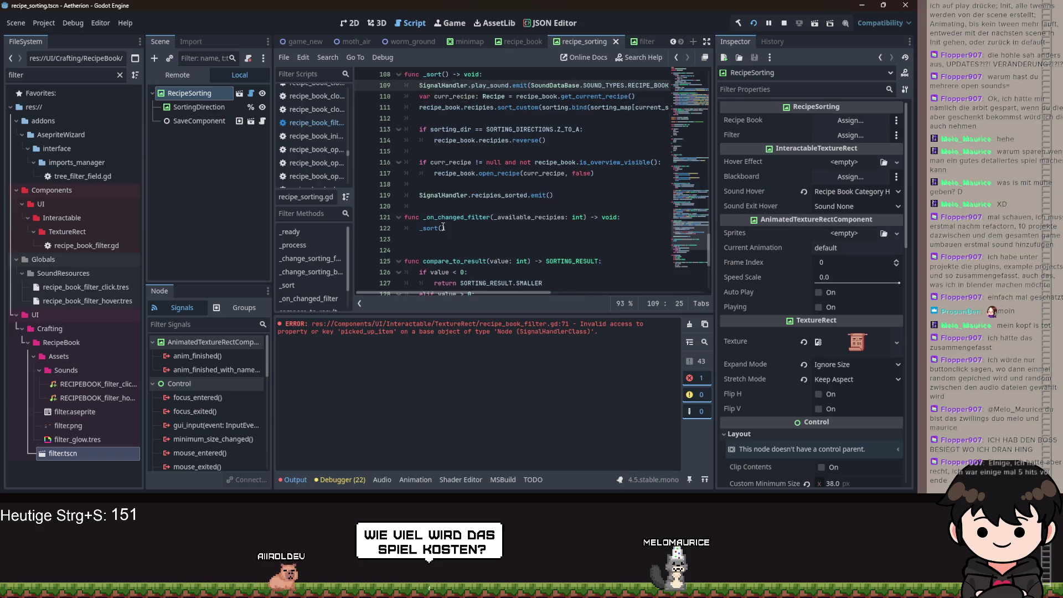
{"action": "left_click", "coordinate": [476, 227]}
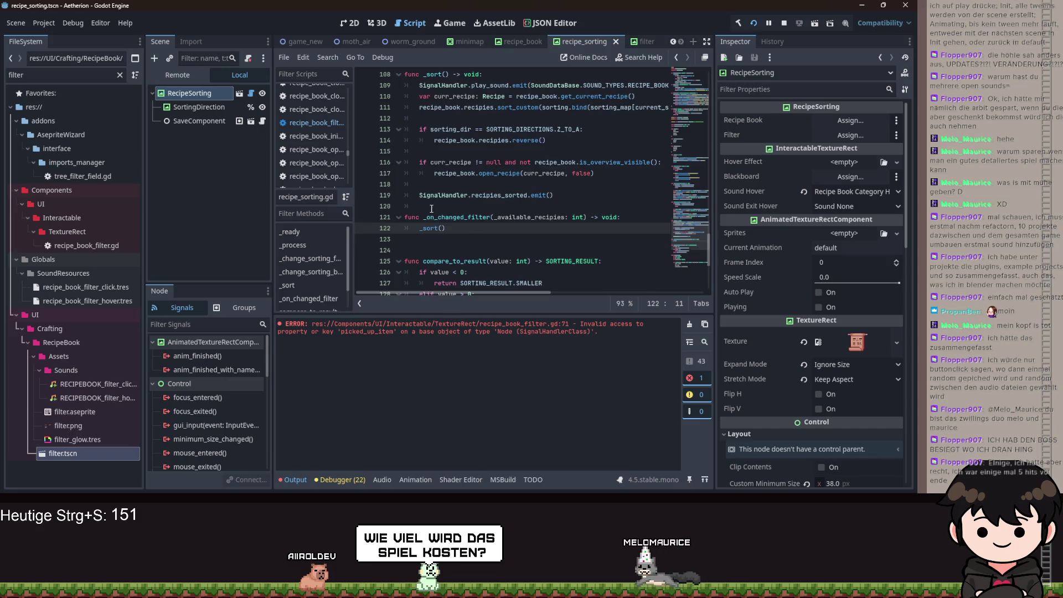
{"action": "scroll", "coordinate": [446, 179], "scroll_direction": "up", "scroll_amount": 3}
Give _sort a 'play_sound: bool = true' parameter.
{"action": "left_click", "coordinate": [445, 173]}
{"action": "type", "text": "play"}
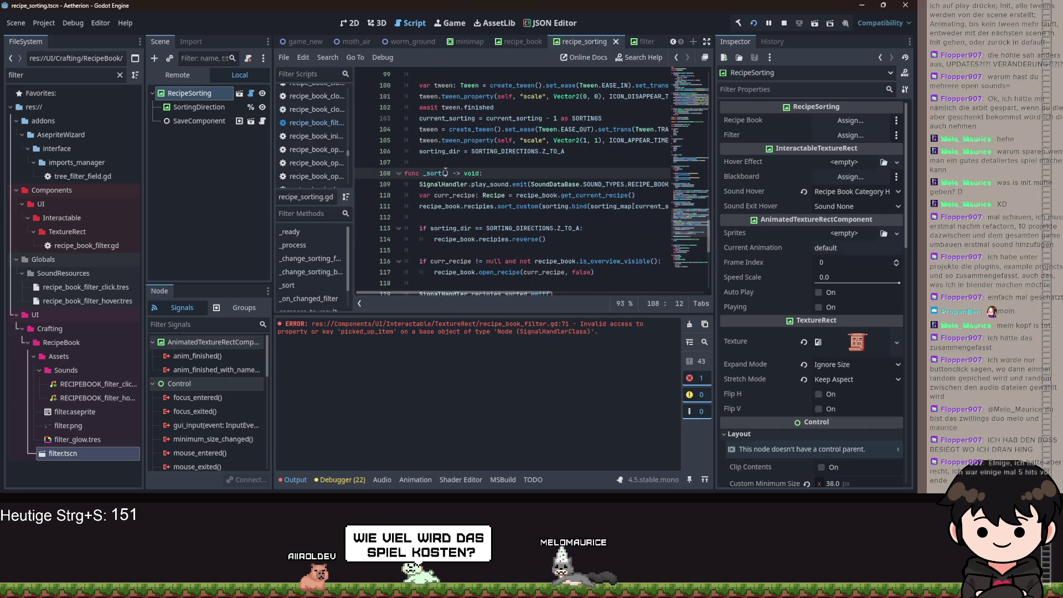
{"action": "type", "text": "_sound: bool  ="}
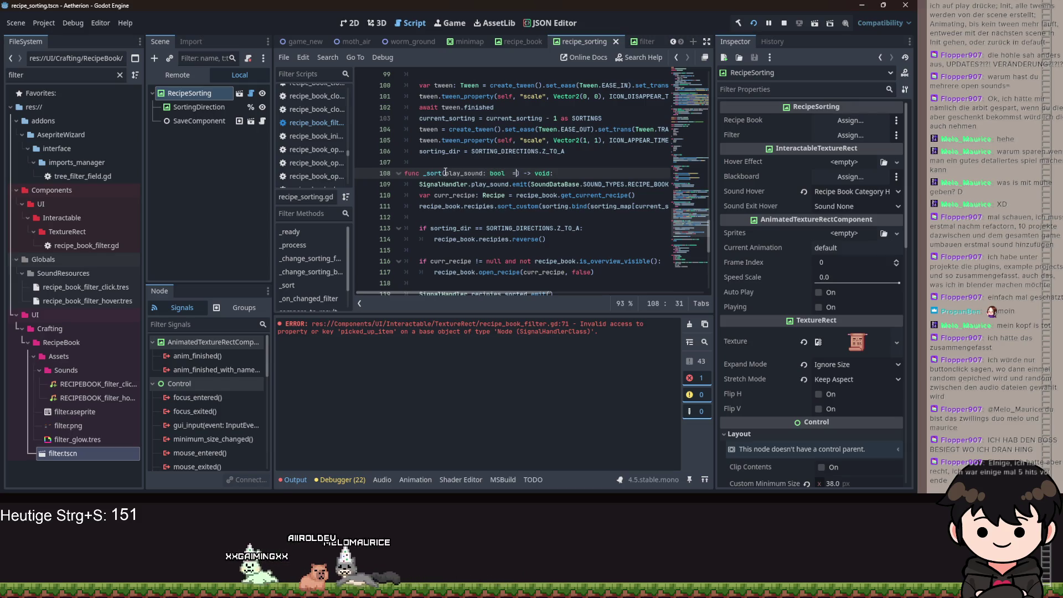
{"action": "key", "text": "ctrl+space"}
{"action": "type", "text": "= true"}
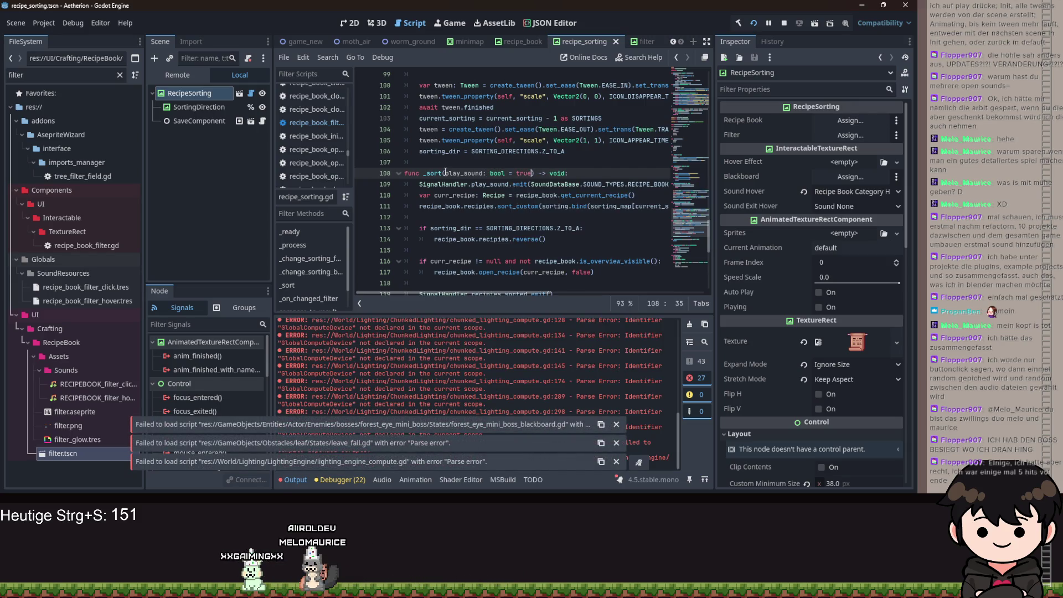
Make the _sort() call on line 122 pass false so filter changes sort silently.
{"action": "scroll", "coordinate": [464, 184], "scroll_direction": "down", "scroll_amount": 5}
{"action": "left_click", "coordinate": [445, 163]}
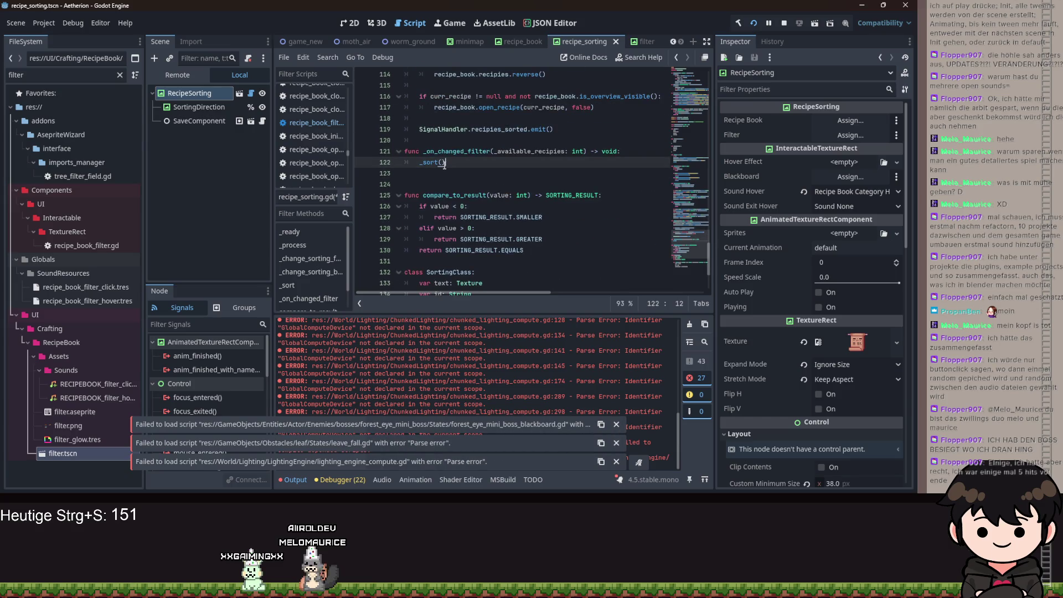
{"action": "type", "text": "false"}
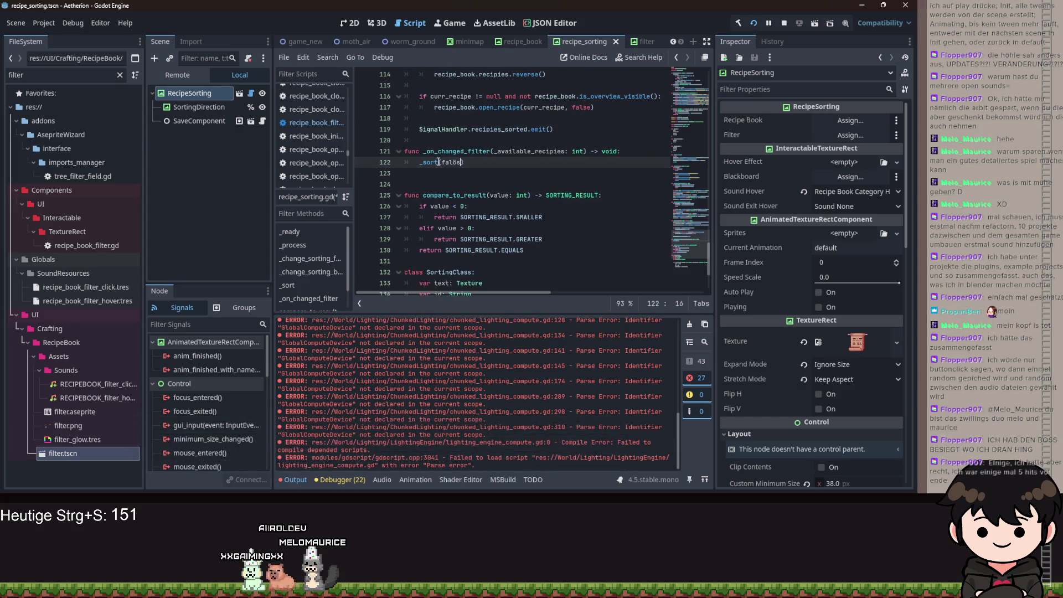
{"action": "type", "text": "se"}
Wrap _sort's sound call in 'if play_sound:' and save to launch the game.
{"action": "scroll", "coordinate": [485, 182], "scroll_direction": "up", "scroll_amount": 6}
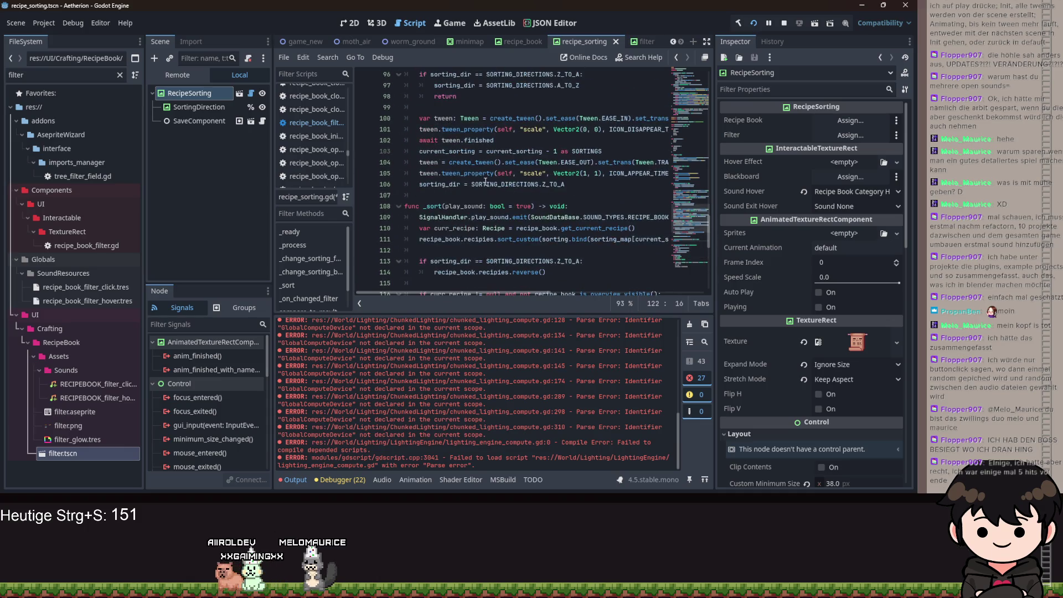
{"action": "left_click", "coordinate": [419, 217]}
{"action": "type", "text": "if play"}
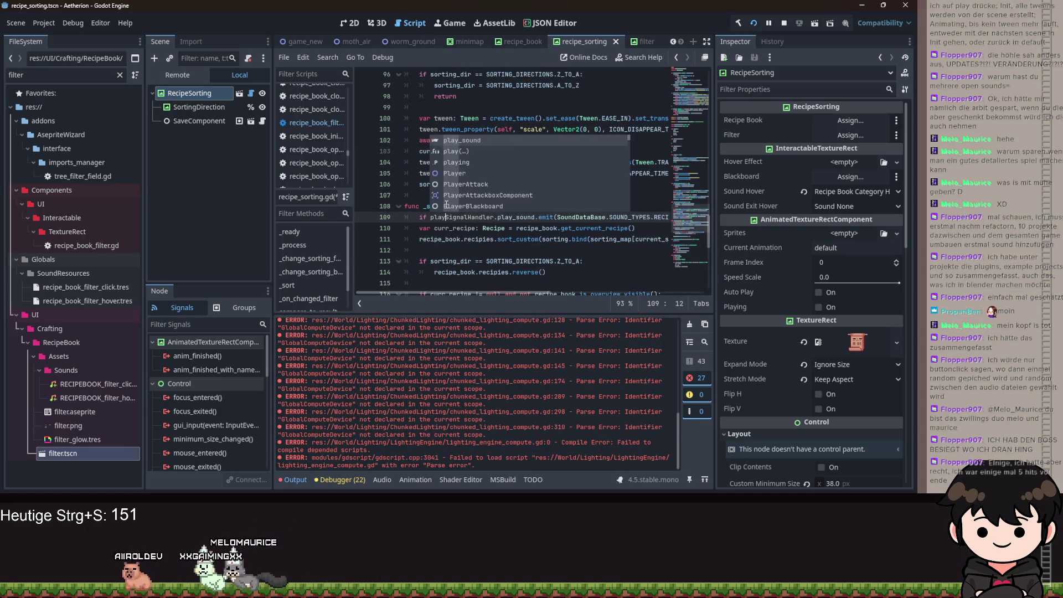
{"action": "type", "text": "_sound:"}
{"action": "key", "text": "Return"}
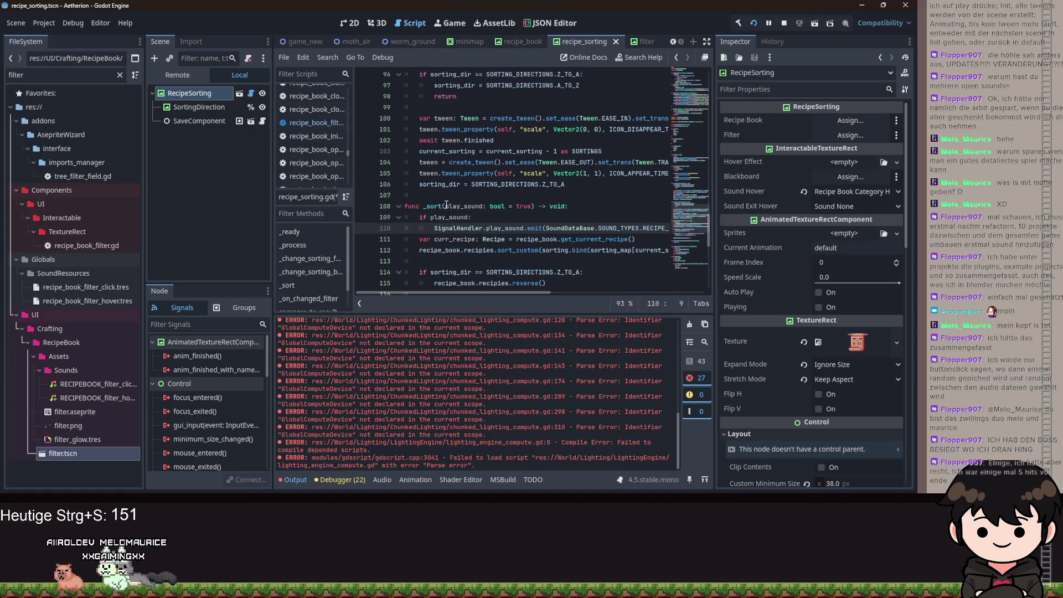
{"action": "key", "text": "ctrl+s"}
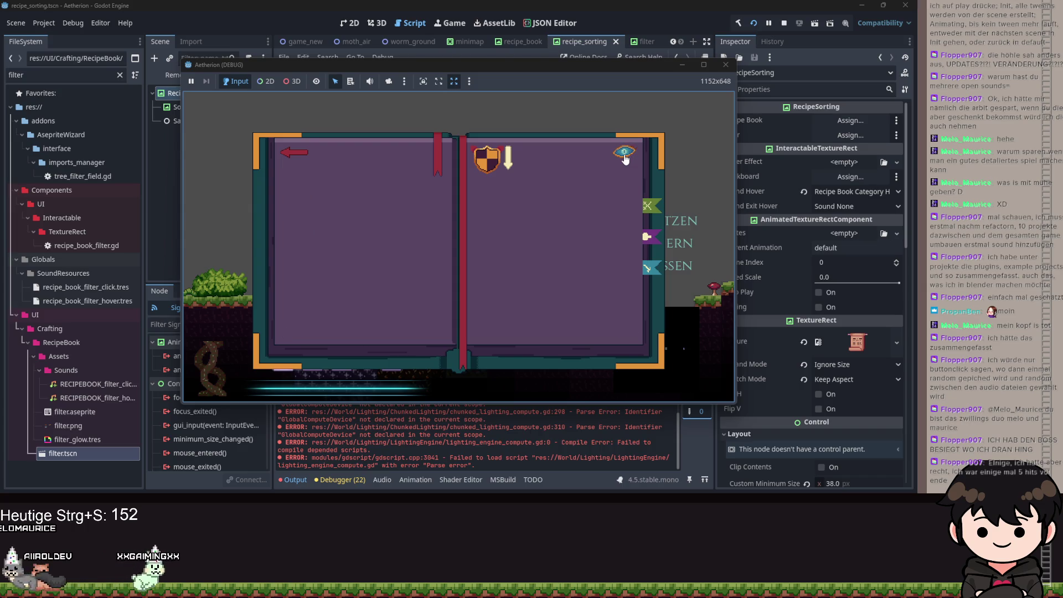
Toggle the recipe filter on and off in the game, then minimize the game window.
{"action": "left_click", "coordinate": [626, 158]}
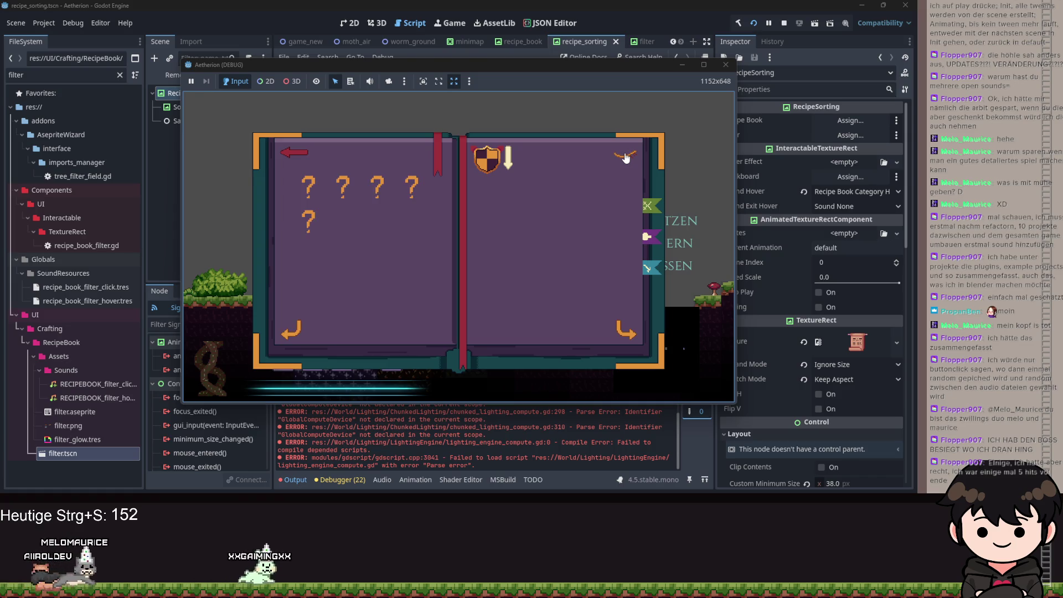
{"action": "left_click", "coordinate": [626, 158]}
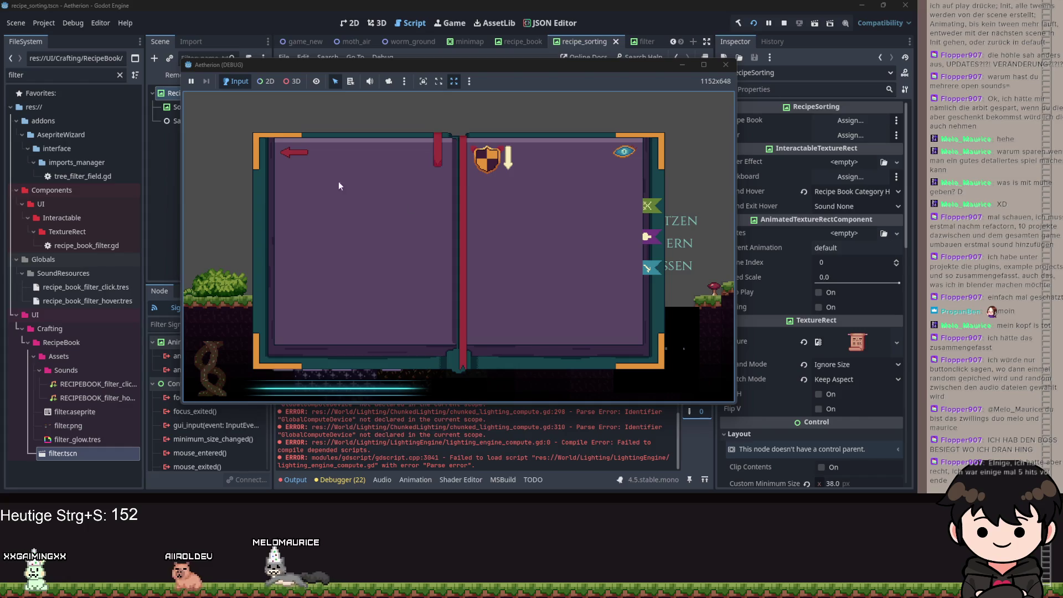
{"action": "left_click", "coordinate": [682, 66]}
Peek at the remote scene tree, then open the recipe_book scene's recipe_book_opening.gd script.
{"action": "left_click", "coordinate": [192, 78]}
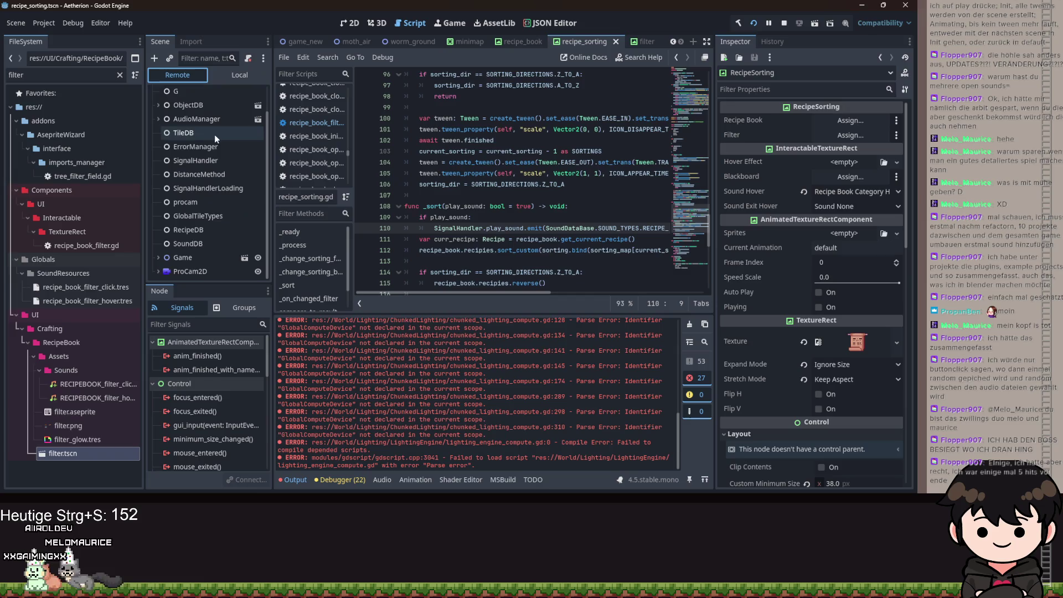
{"action": "left_click", "coordinate": [233, 75]}
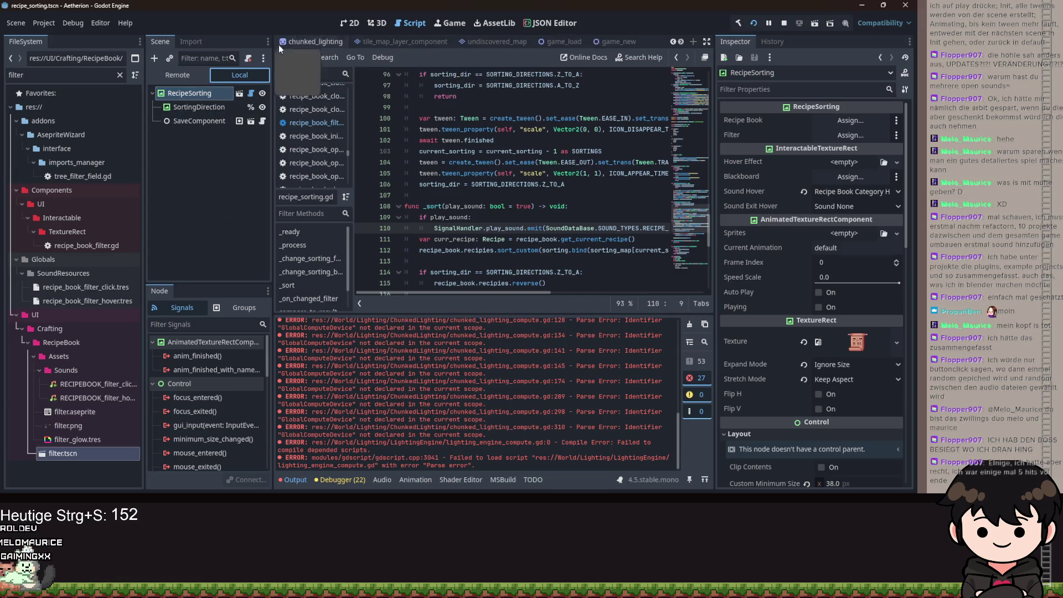
{"action": "scroll", "coordinate": [310, 42], "scroll_direction": "up", "scroll_amount": 3}
{"action": "scroll", "coordinate": [322, 41], "scroll_direction": "down", "scroll_amount": 5}
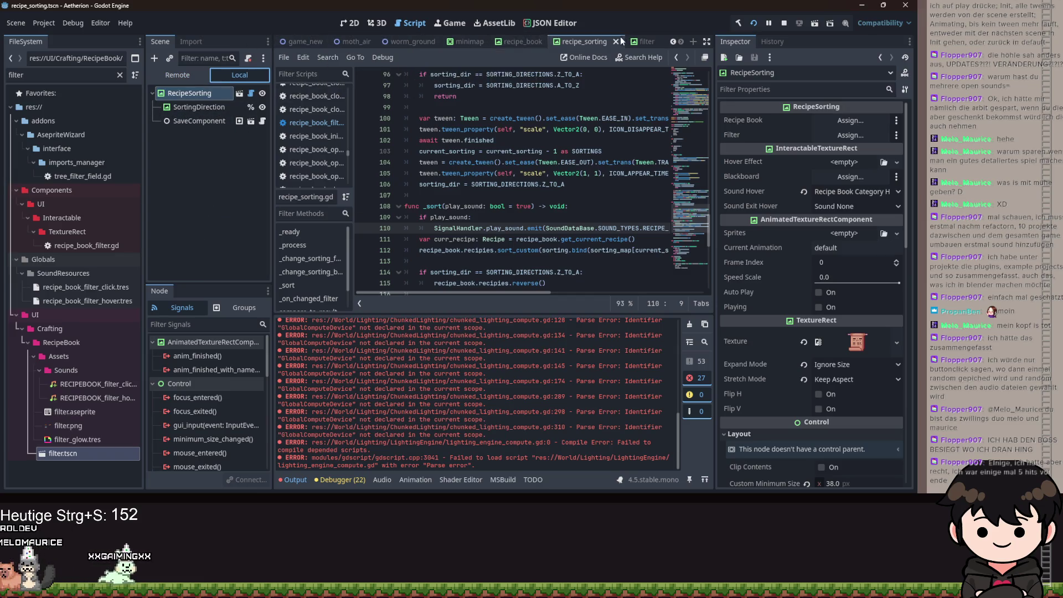
{"action": "left_click", "coordinate": [534, 40]}
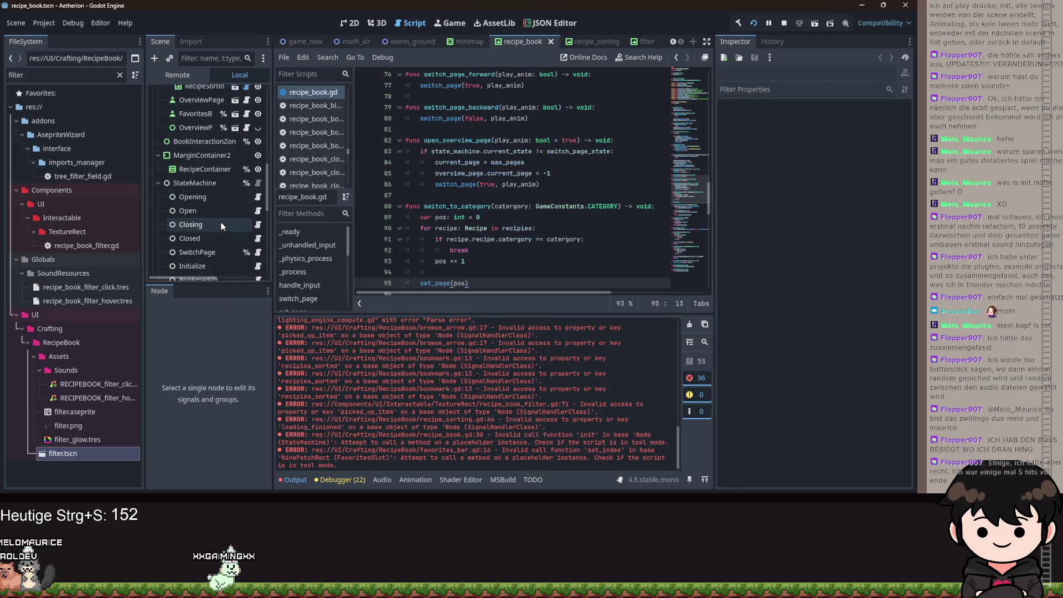
{"action": "left_click", "coordinate": [258, 197]}
Add a SignalHandler.play_sound emit with SOUND_TYPES.RECIPEBOOK_OPEN inside enter() and save.
{"action": "scroll", "coordinate": [509, 190], "scroll_direction": "down", "scroll_amount": 2}
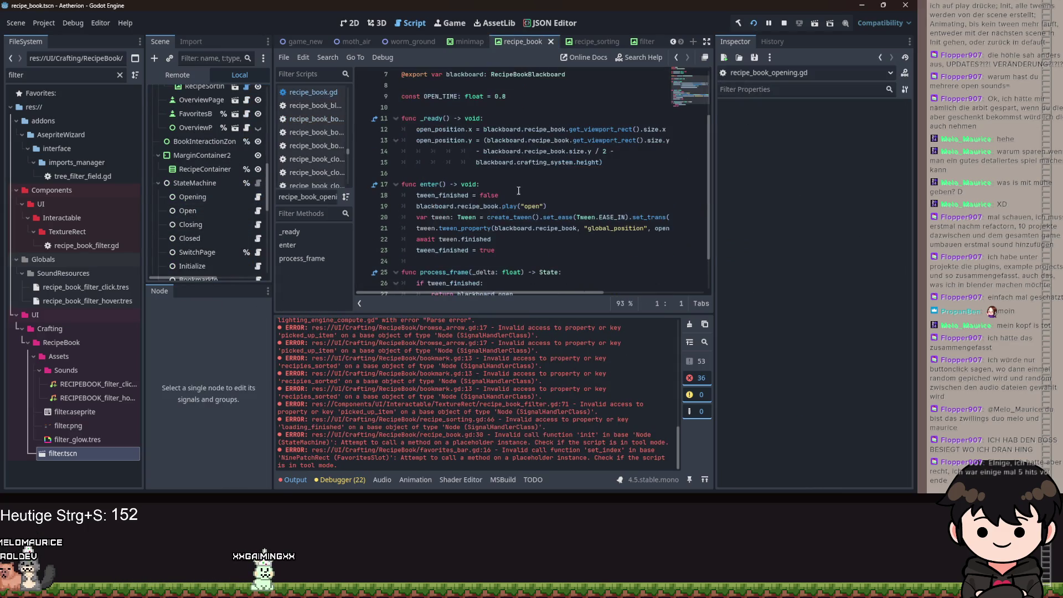
{"action": "left_click", "coordinate": [509, 189]}
{"action": "key", "text": "Return"}
{"action": "type", "text": "s"}
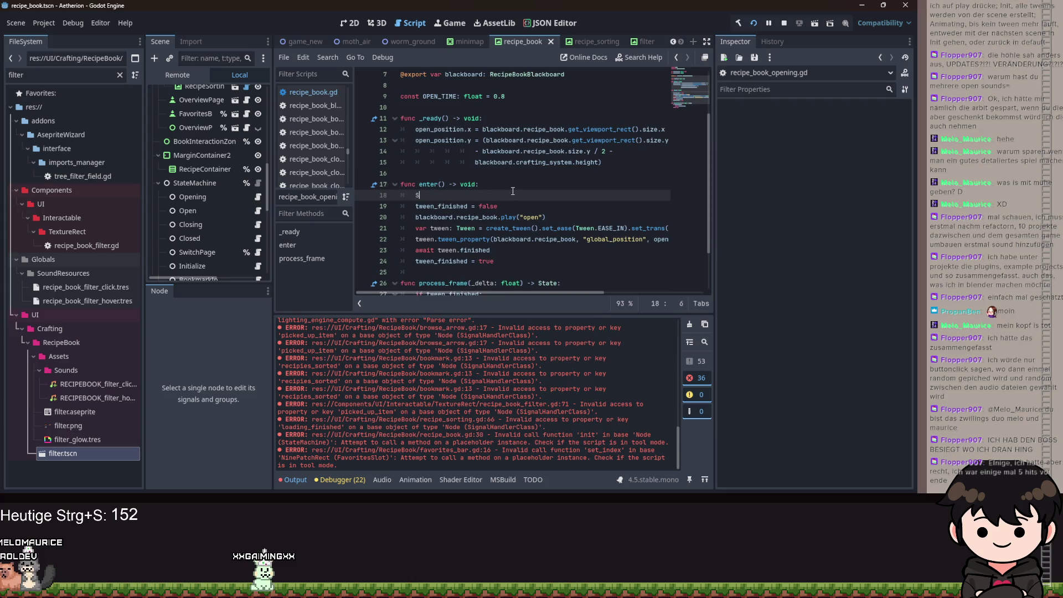
{"action": "type", "text": "ignalHand"}
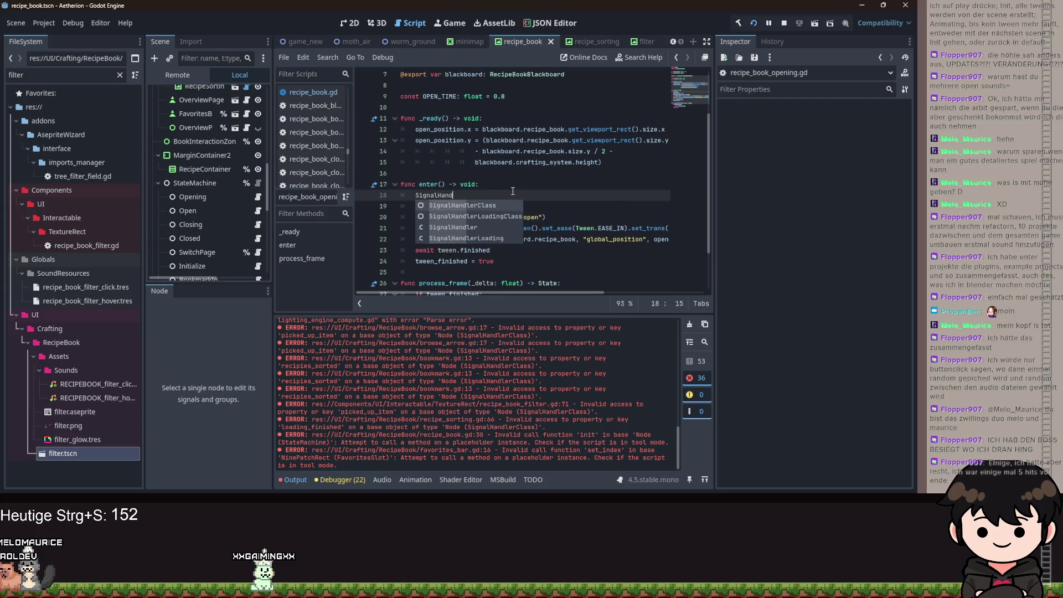
{"action": "type", "text": "ler.play_sound"}
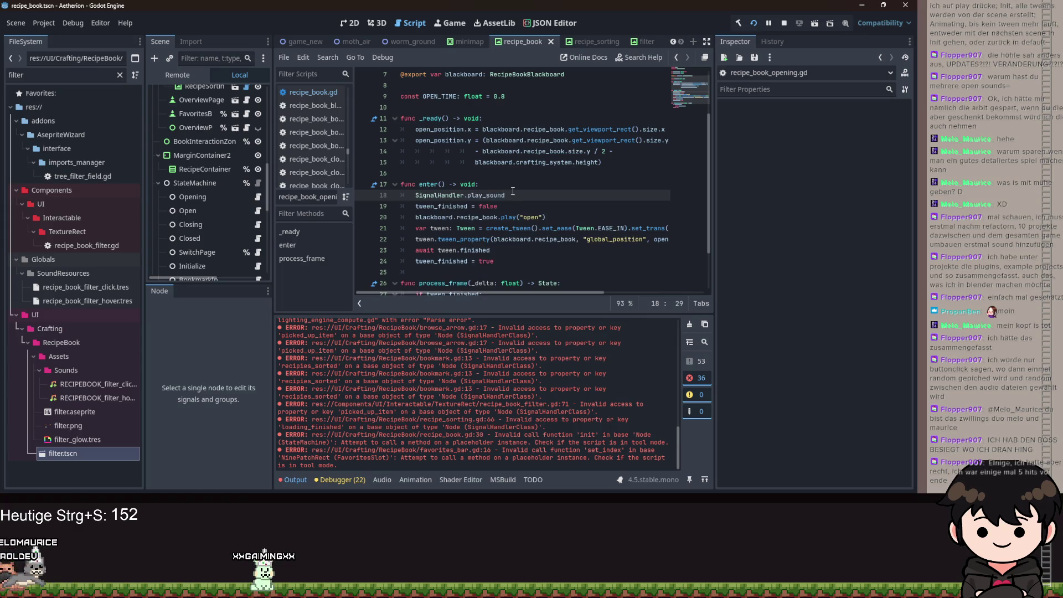
{"action": "type", "text": ".em"}
{"action": "key", "text": "Return"}
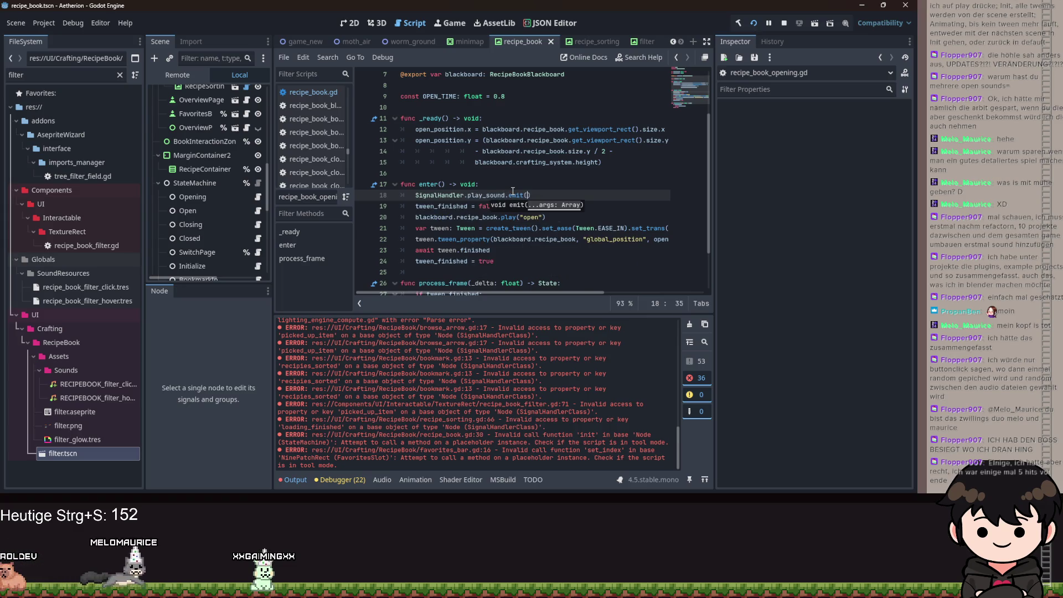
{"action": "type", "text": "SoundDataBase."}
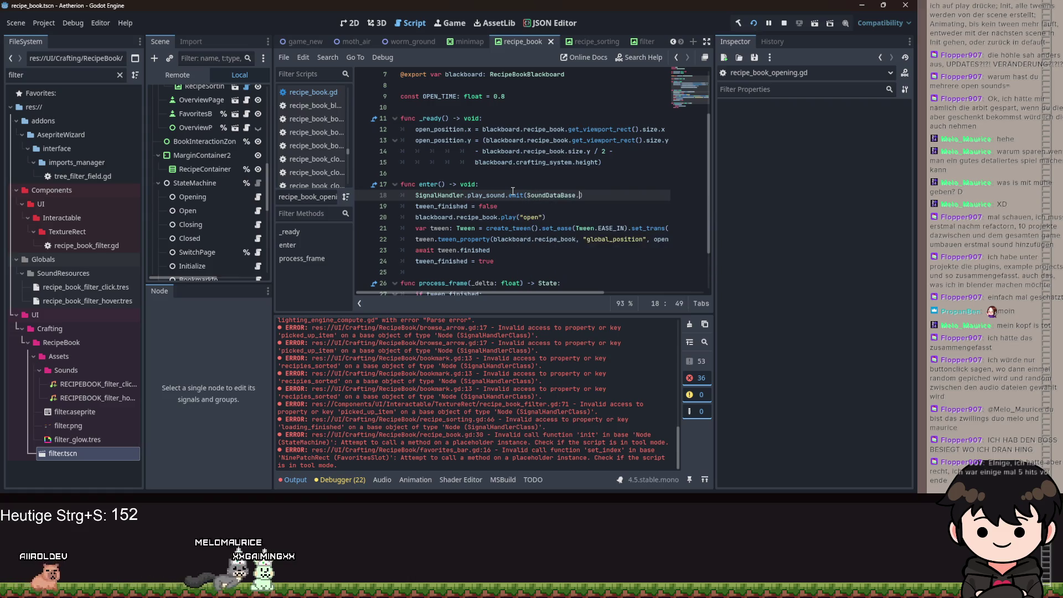
{"action": "type", "text": "SOUND_TYPES.OPEN"}
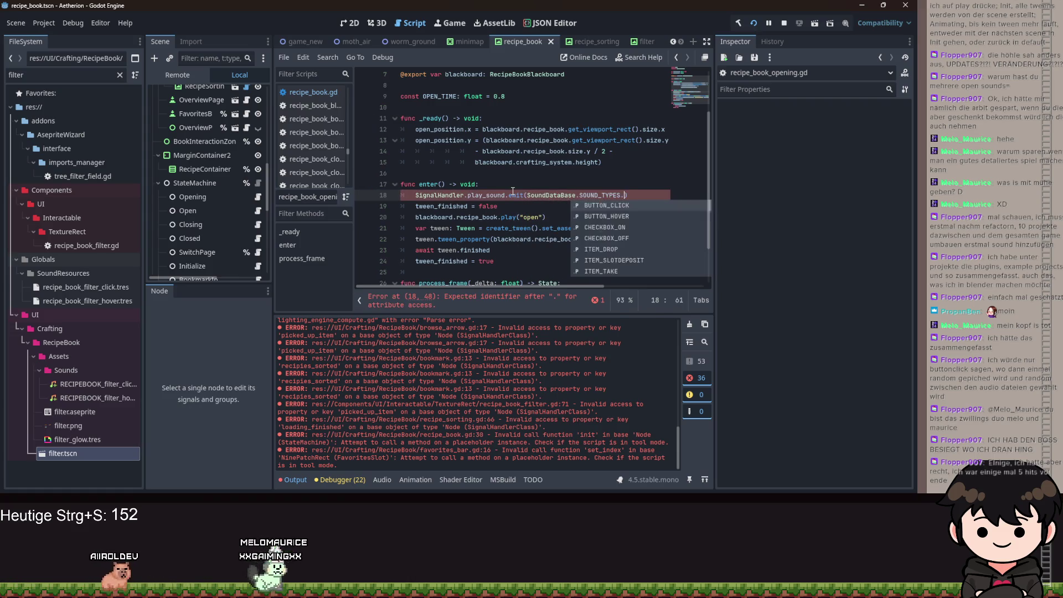
{"action": "key", "text": "Down"}
{"action": "key", "text": "Return"}
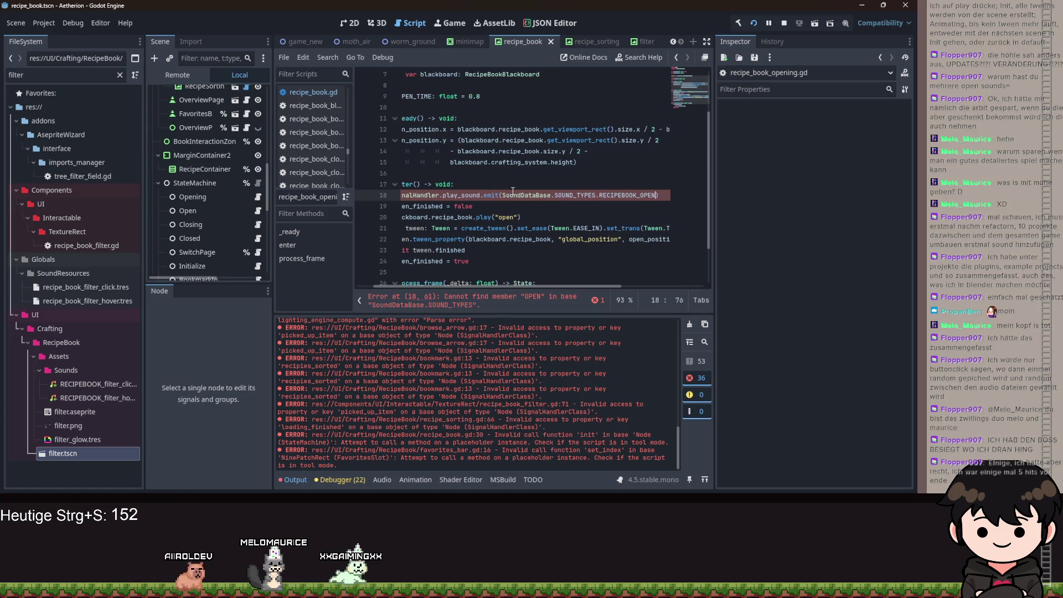
{"action": "key", "text": "alt+Left"}
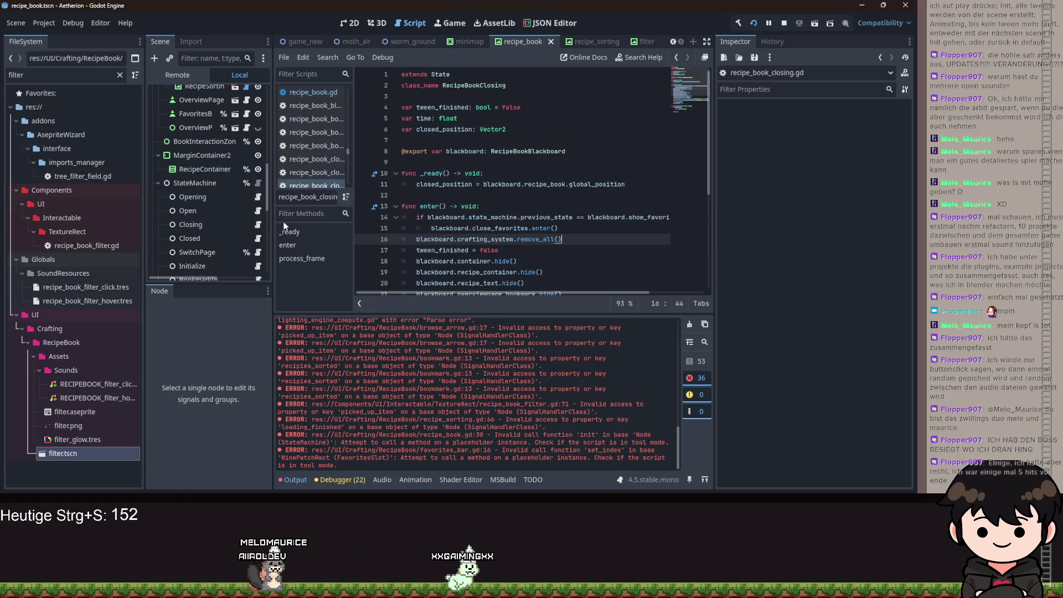
{"action": "key", "text": "alt+Right"}
{"action": "key", "text": "ctrl+s"}
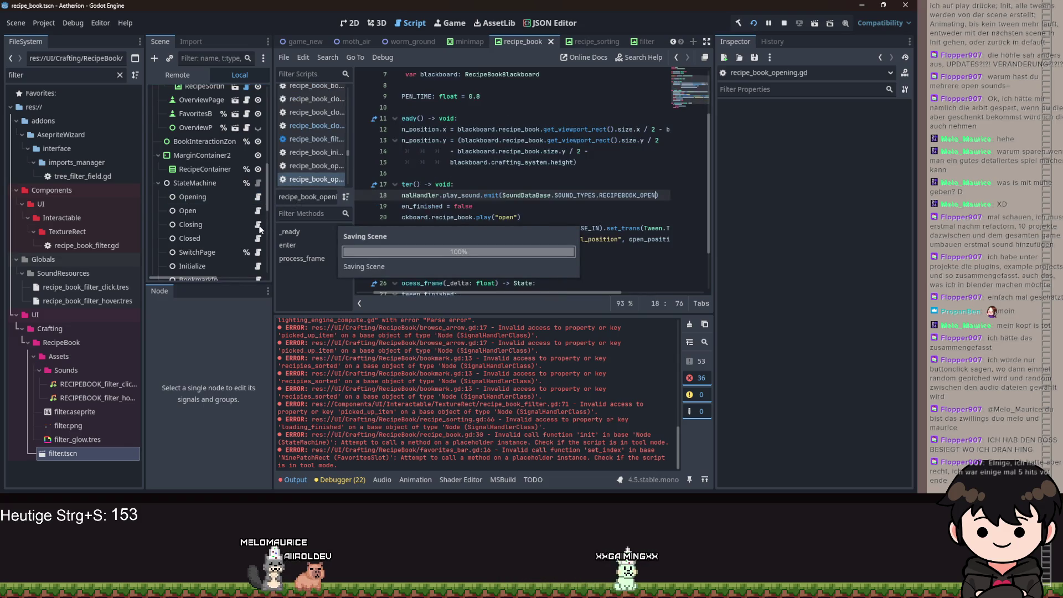
In recipe_book_closing.gd, make enter()'s first line emit play_sound with SOUND_TYPES.RECIPEBOOK_CLOSE, then save.
{"action": "key", "text": "alt+Left"}
{"action": "left_click", "coordinate": [521, 209]}
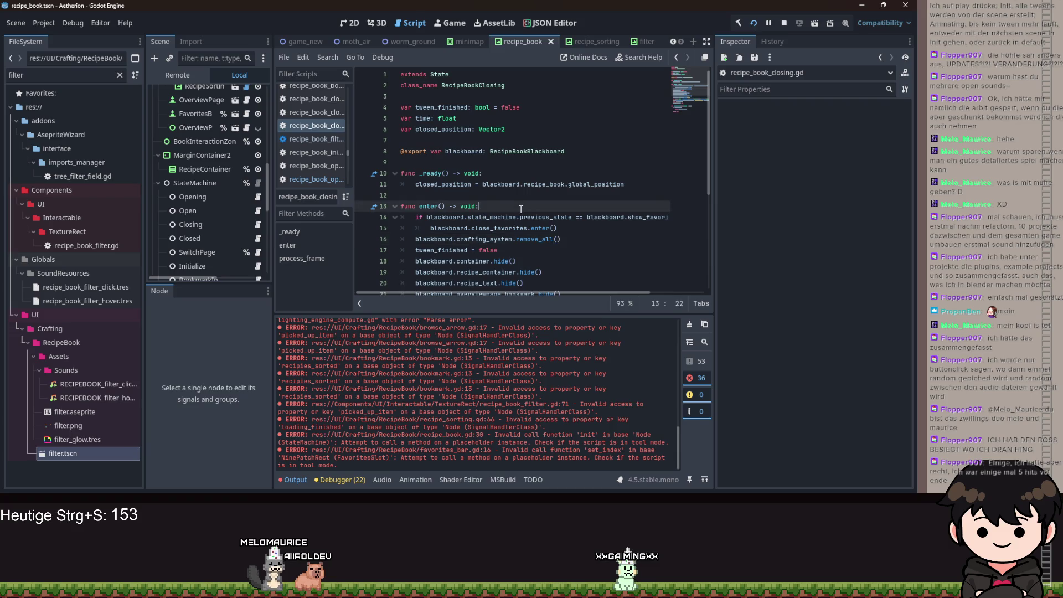
{"action": "key", "text": "Return"}
{"action": "type", "text": "Si"}
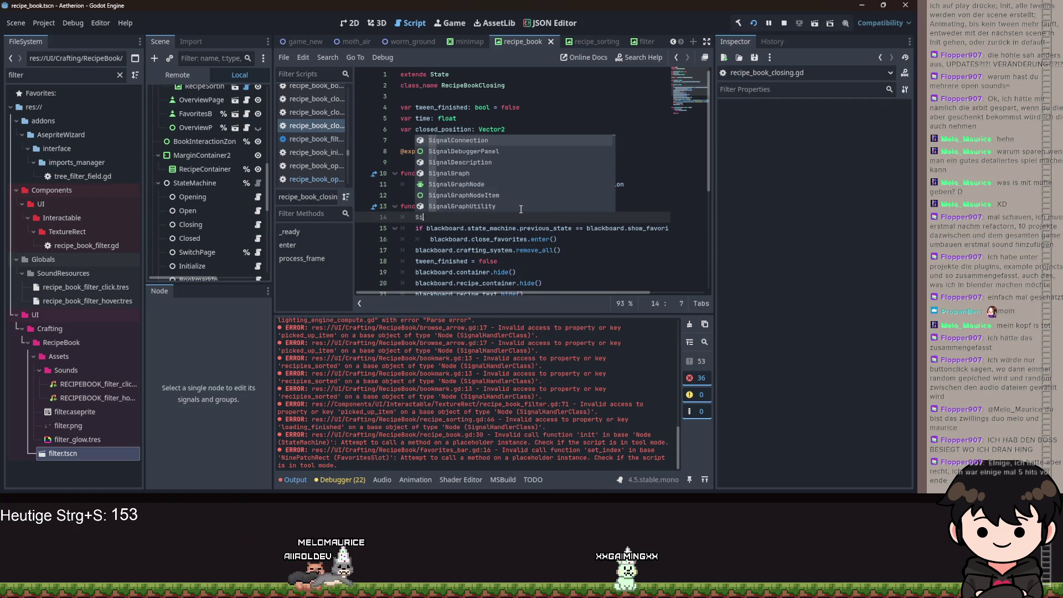
{"action": "type", "text": "gnalHandler."}
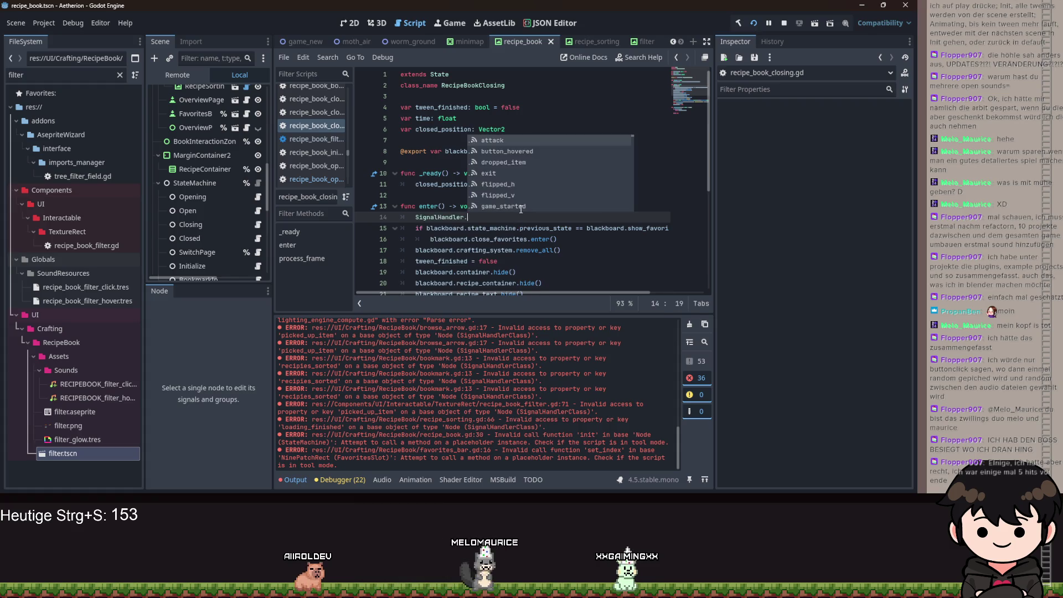
{"action": "type", "text": "play_sound.em"}
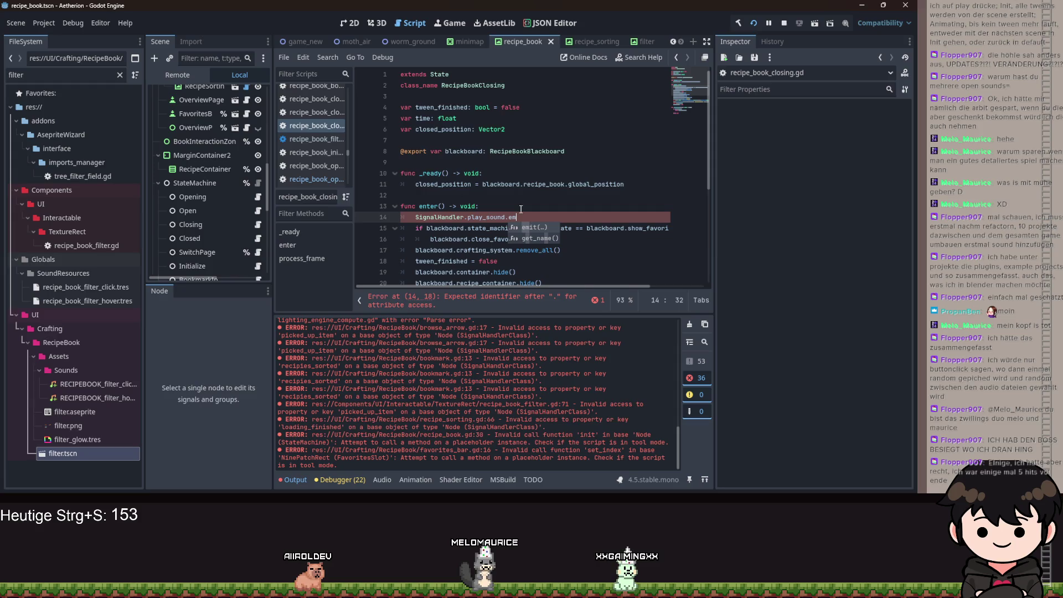
{"action": "type", "text": "it(SoundDataBase"}
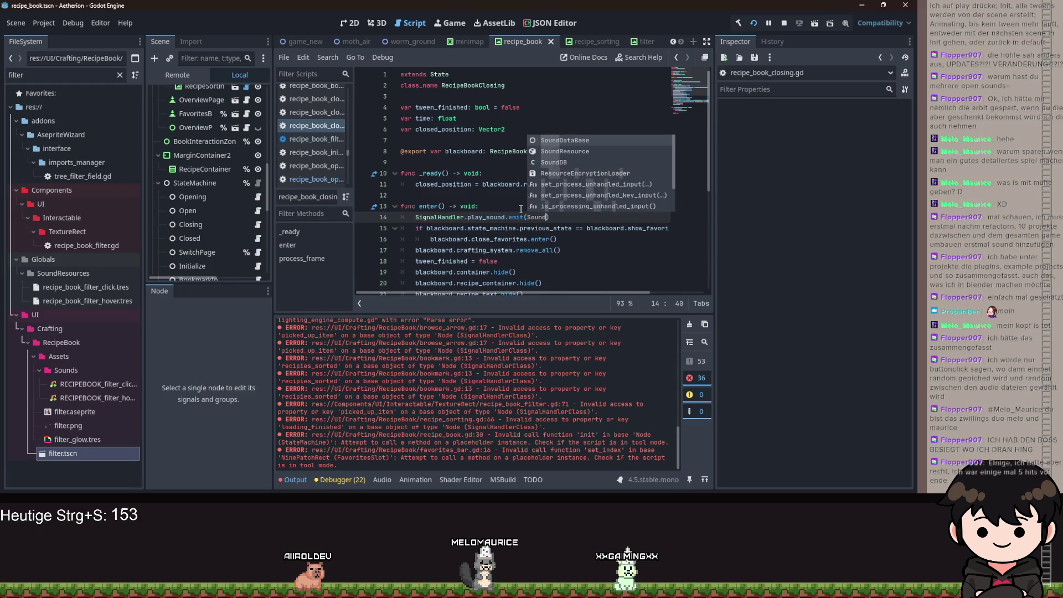
{"action": "type", "text": ".SOUND_TYPES.CLO"}
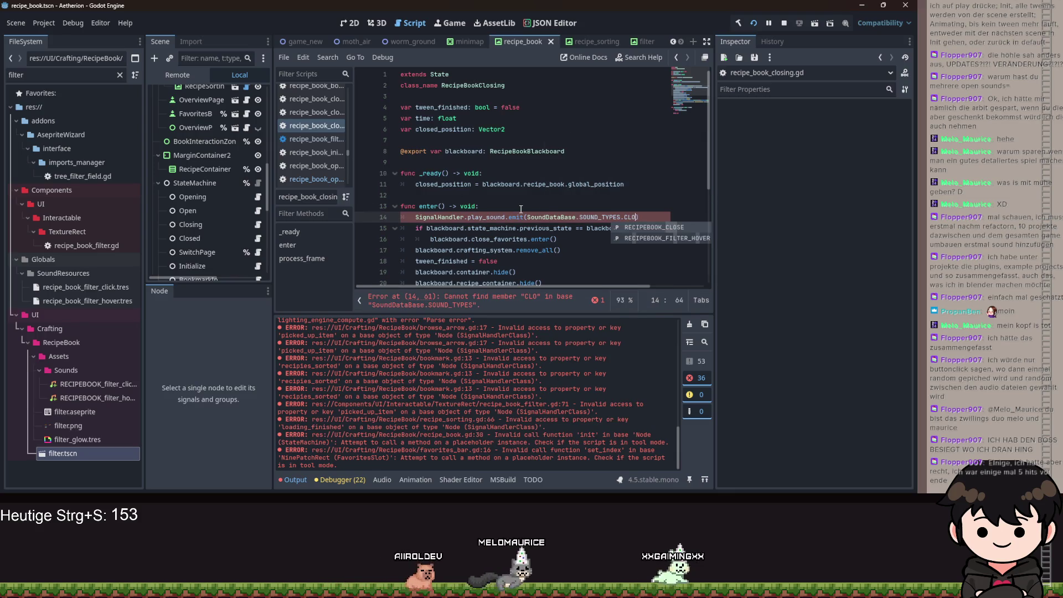
{"action": "key", "text": "Return"}
{"action": "key", "text": "ctrl+s"}
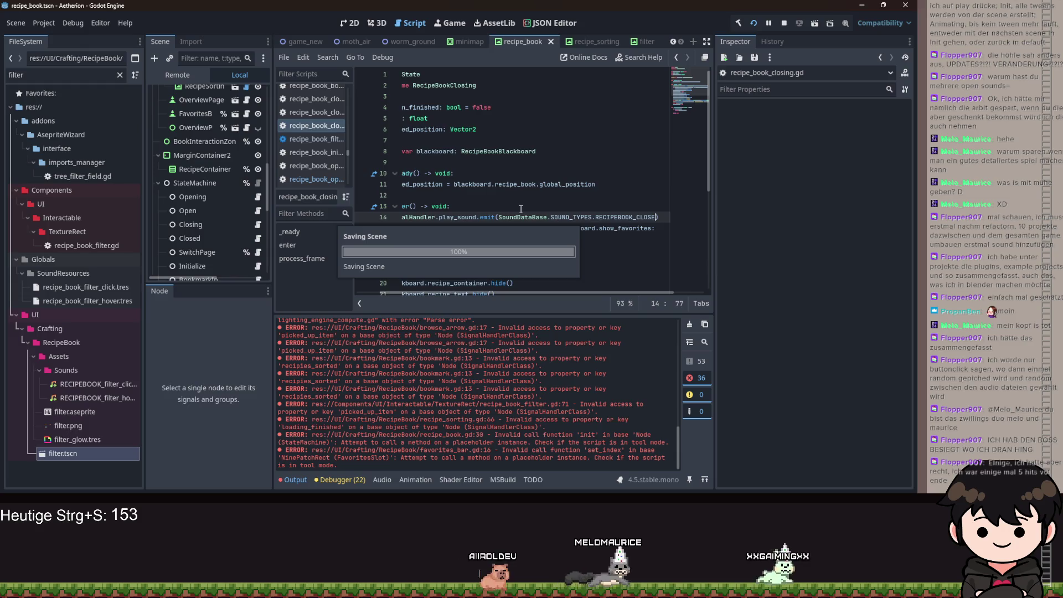
Repeatedly close and reopen the recipe book in the running game, then turn to the next page.
{"action": "mouse_move", "coordinate": [502, 498]}
{"action": "left_click", "coordinate": [550, 460]}
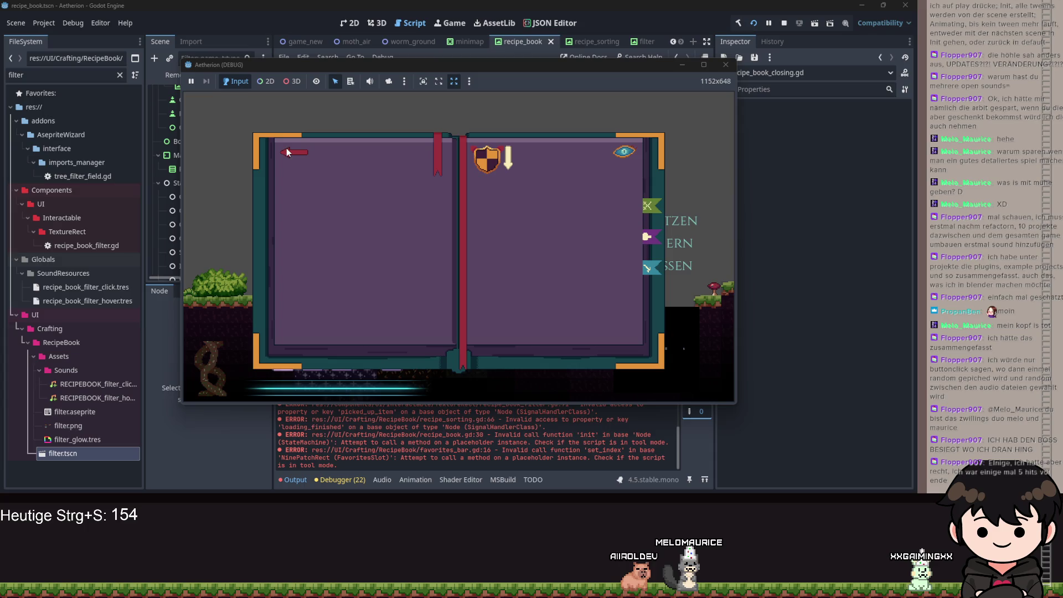
{"action": "left_click", "coordinate": [290, 152]}
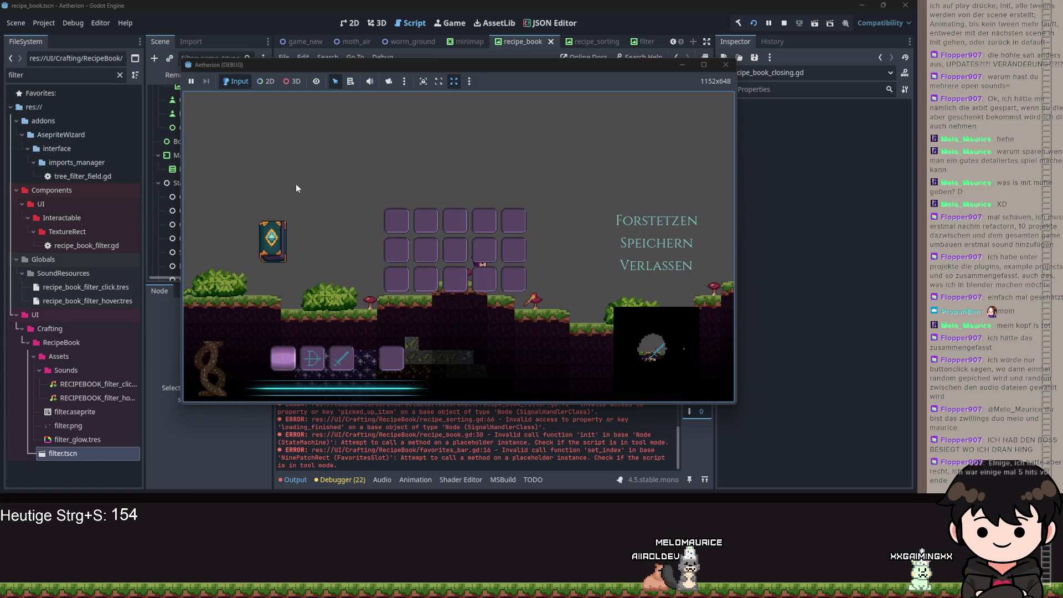
{"action": "left_click", "coordinate": [276, 230]}
{"action": "left_click", "coordinate": [290, 153]}
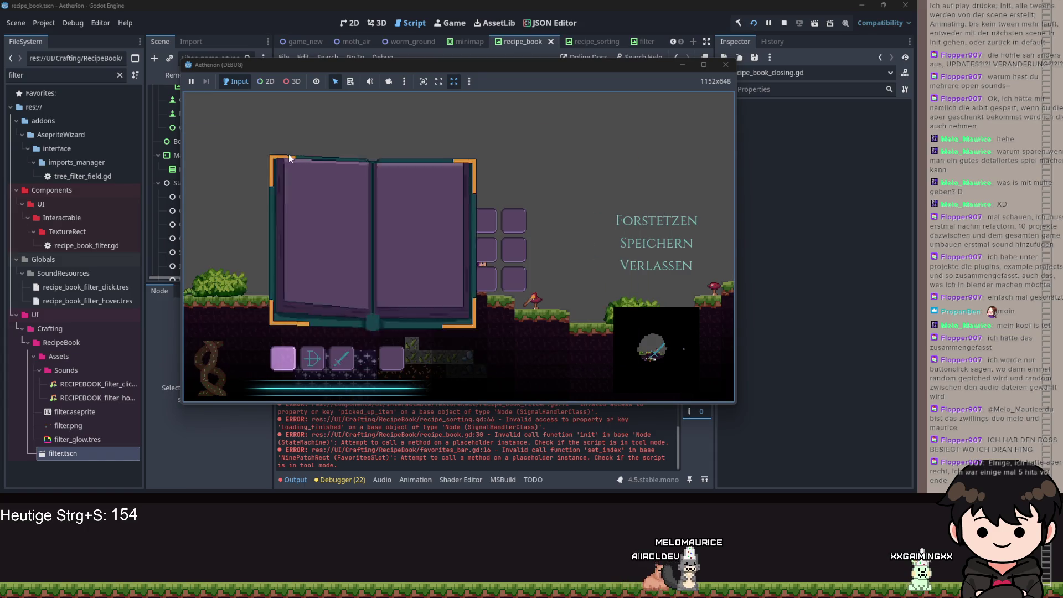
{"action": "left_click", "coordinate": [279, 237]}
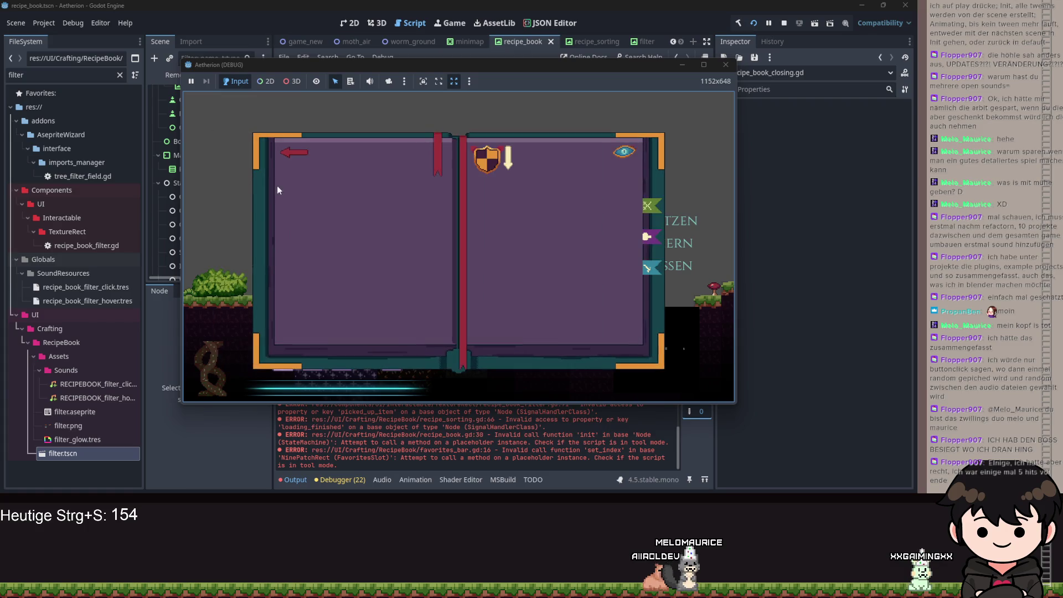
{"action": "left_click", "coordinate": [291, 158]}
{"action": "left_click", "coordinate": [276, 238]}
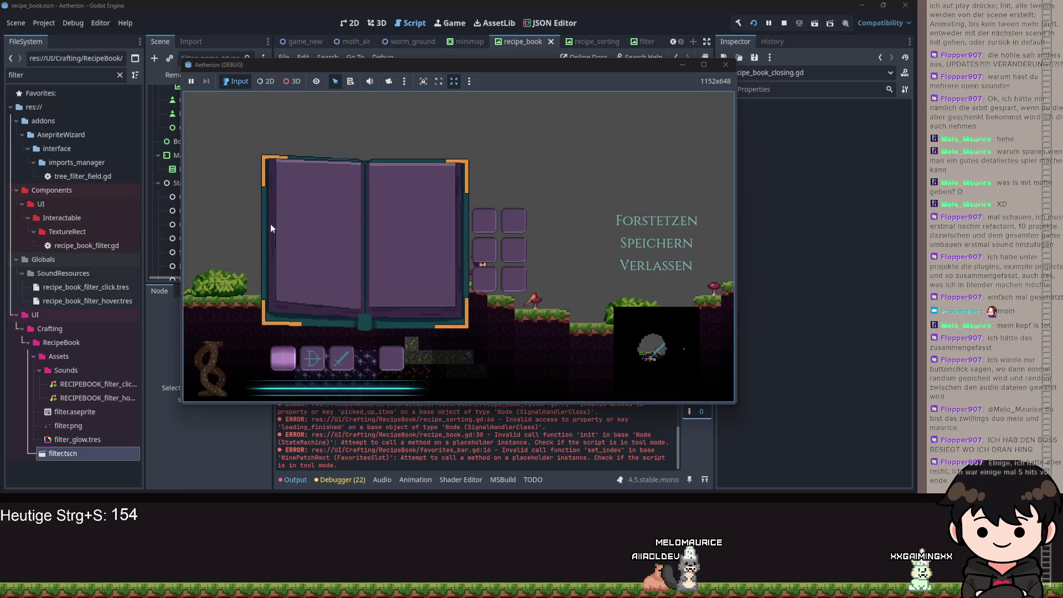
{"action": "left_click", "coordinate": [289, 160]}
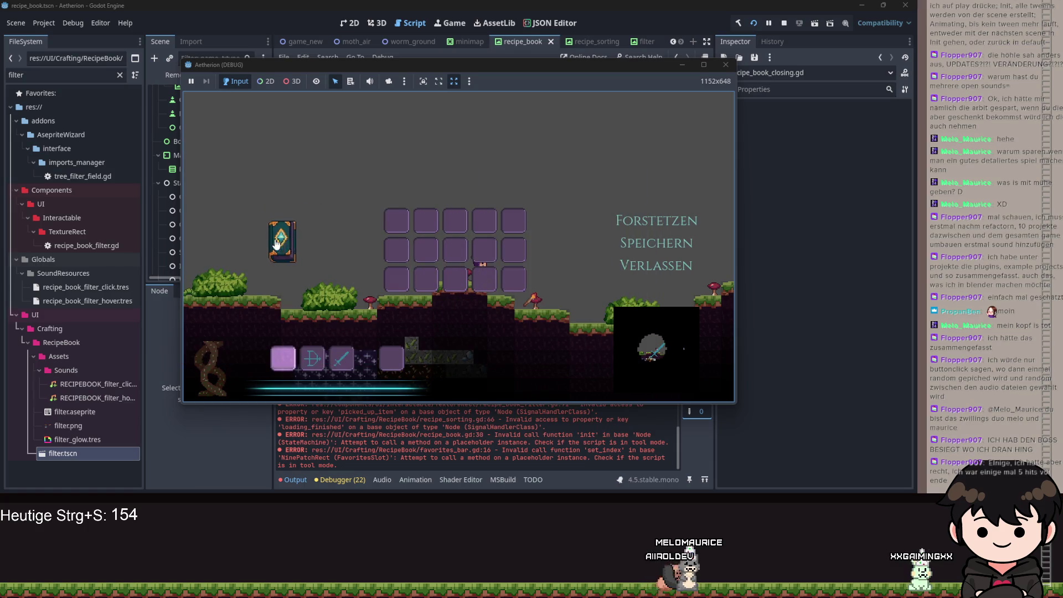
{"action": "left_click", "coordinate": [276, 243]}
{"action": "left_click", "coordinate": [288, 162]}
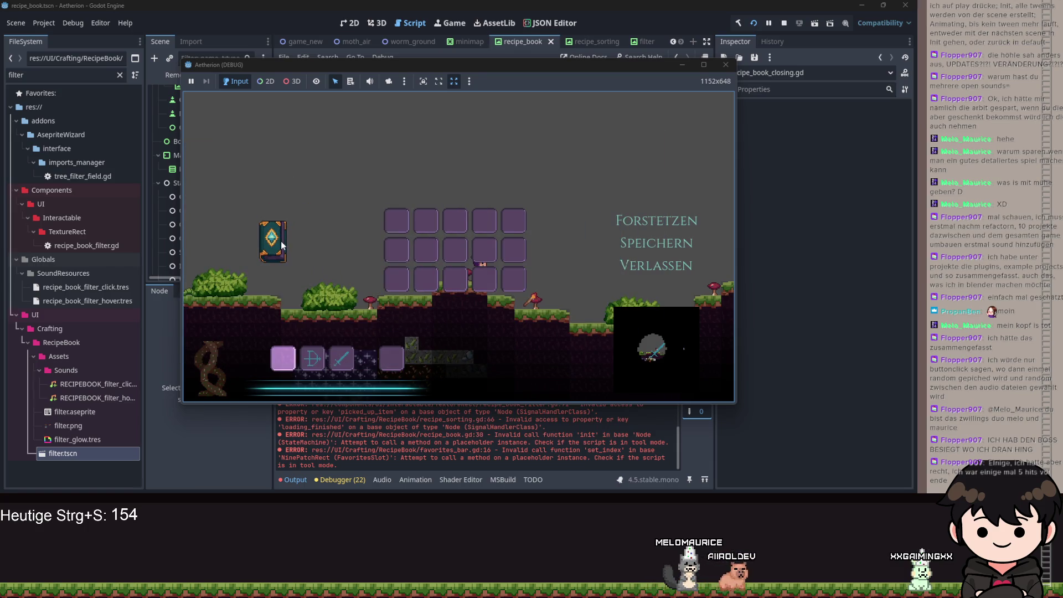
{"action": "left_click", "coordinate": [279, 236]}
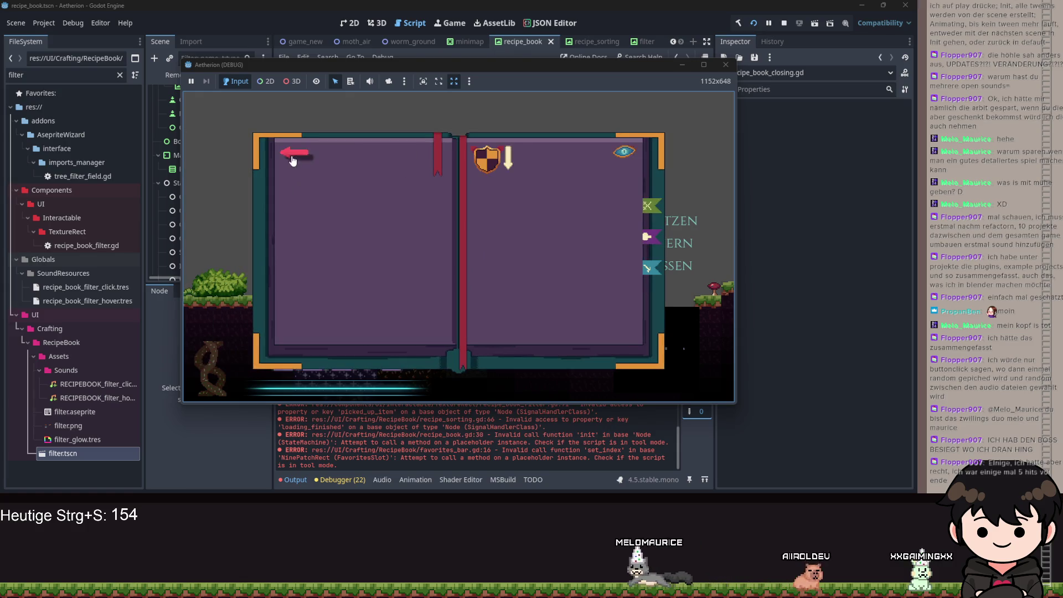
{"action": "left_click", "coordinate": [293, 161]}
{"action": "left_click", "coordinate": [278, 239]}
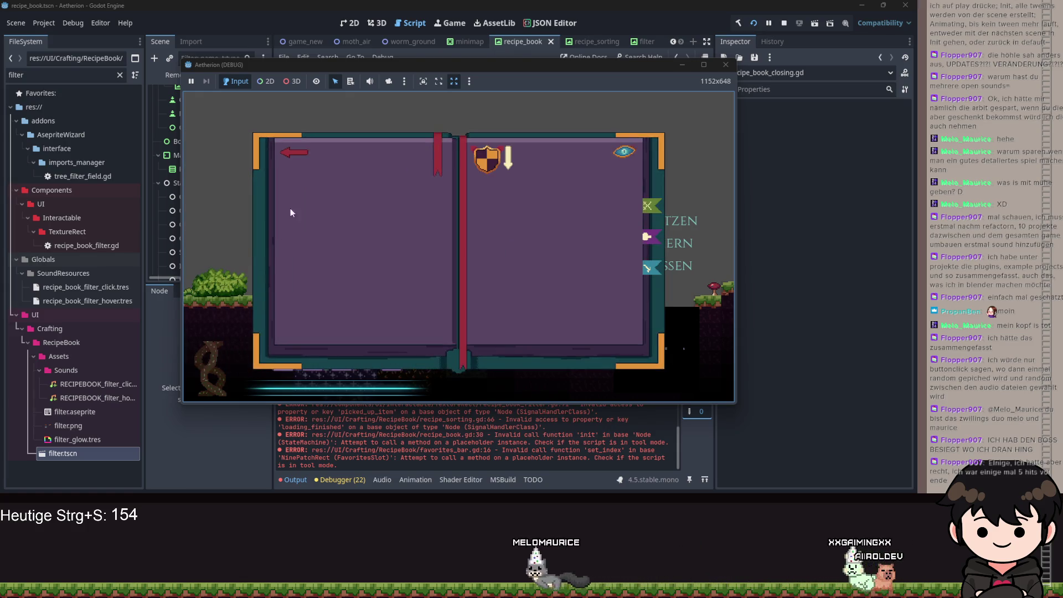
{"action": "left_click", "coordinate": [295, 162]}
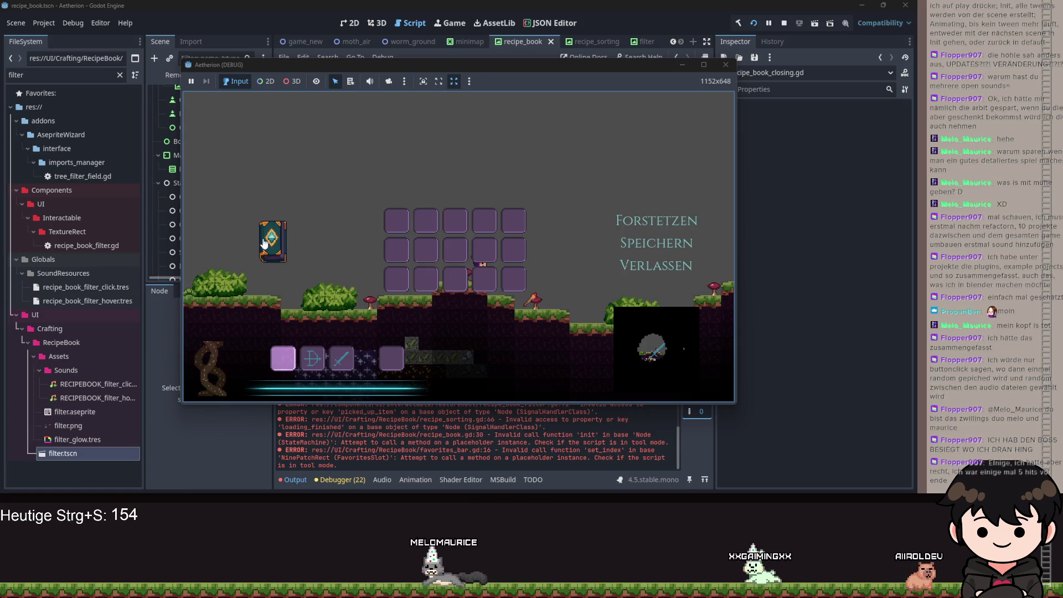
{"action": "left_click", "coordinate": [267, 237]}
{"action": "left_click", "coordinate": [294, 166]}
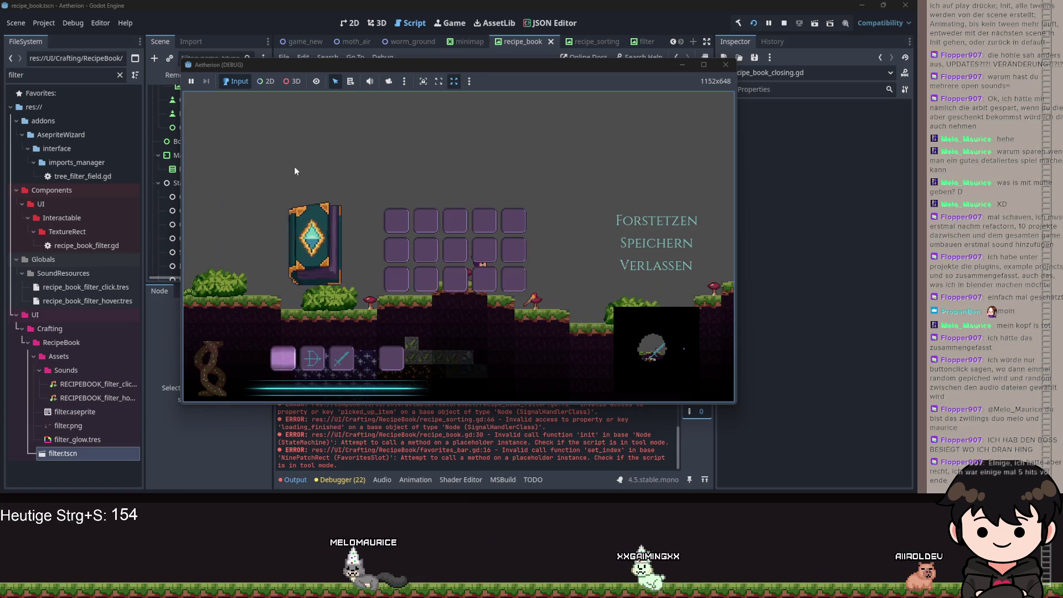
{"action": "left_click", "coordinate": [282, 252]}
{"action": "left_click", "coordinate": [299, 155]}
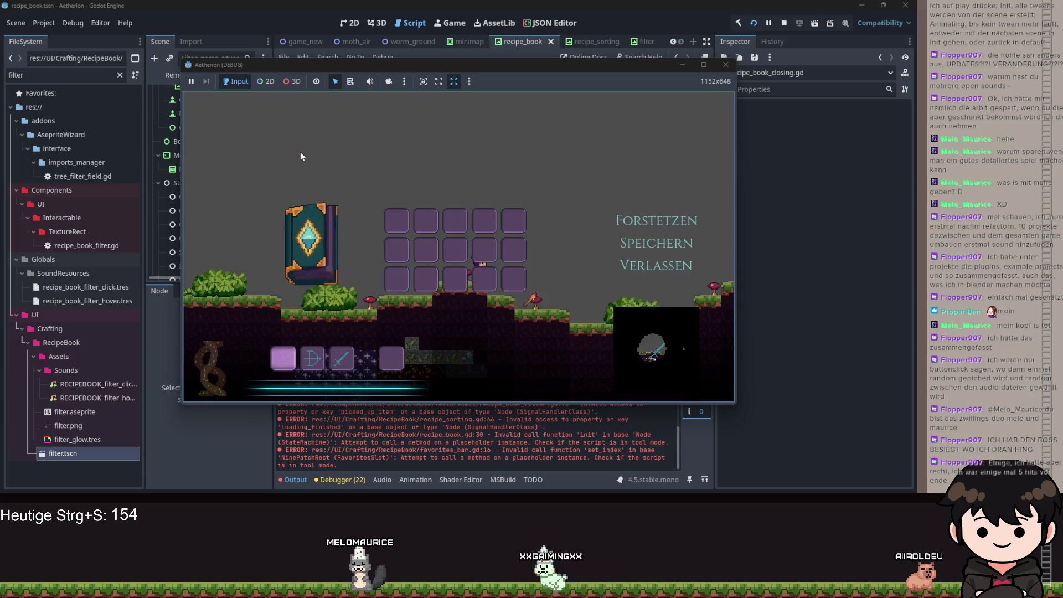
{"action": "left_click", "coordinate": [271, 239]}
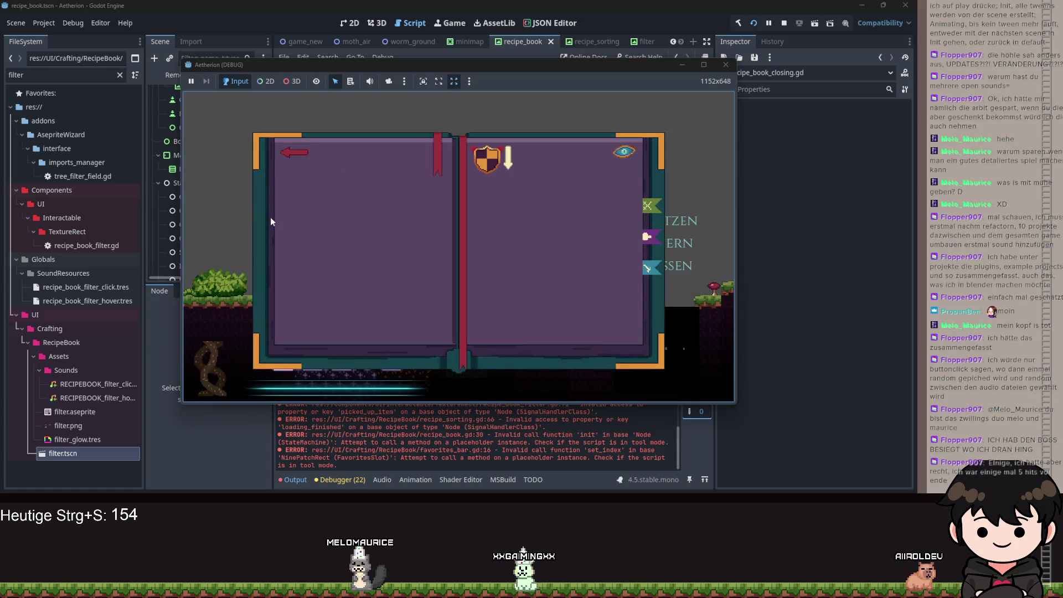
{"action": "left_click", "coordinate": [284, 152]}
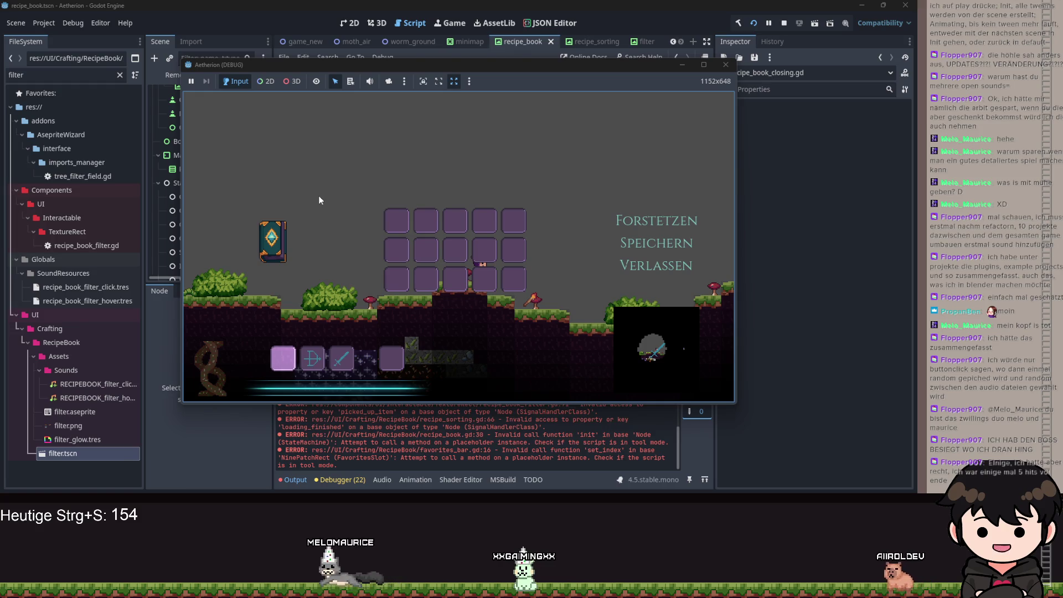
{"action": "left_click", "coordinate": [273, 238]}
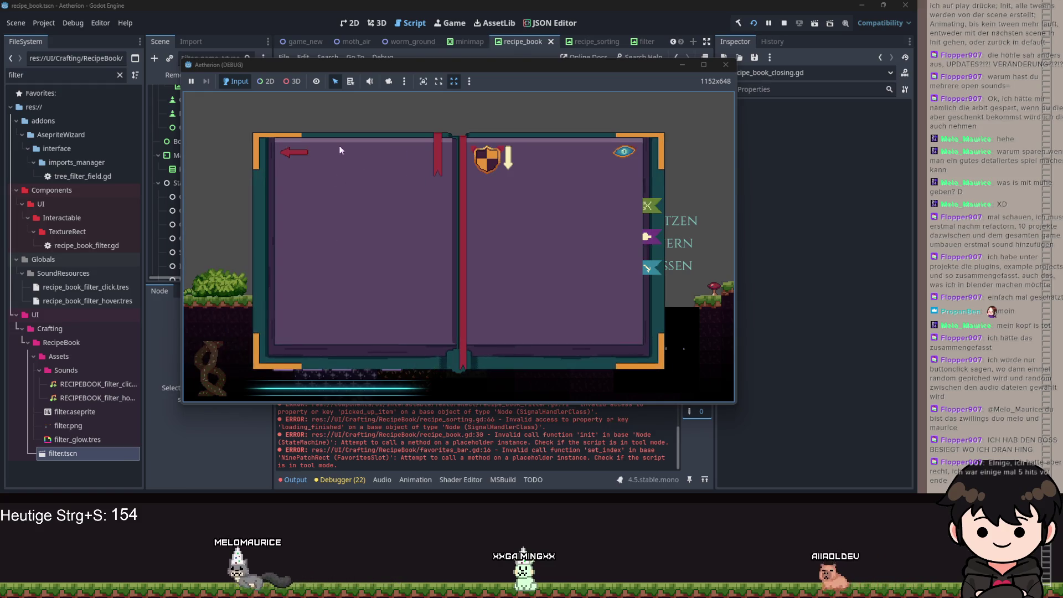
{"action": "left_click", "coordinate": [303, 154]}
{"action": "left_click", "coordinate": [269, 232]}
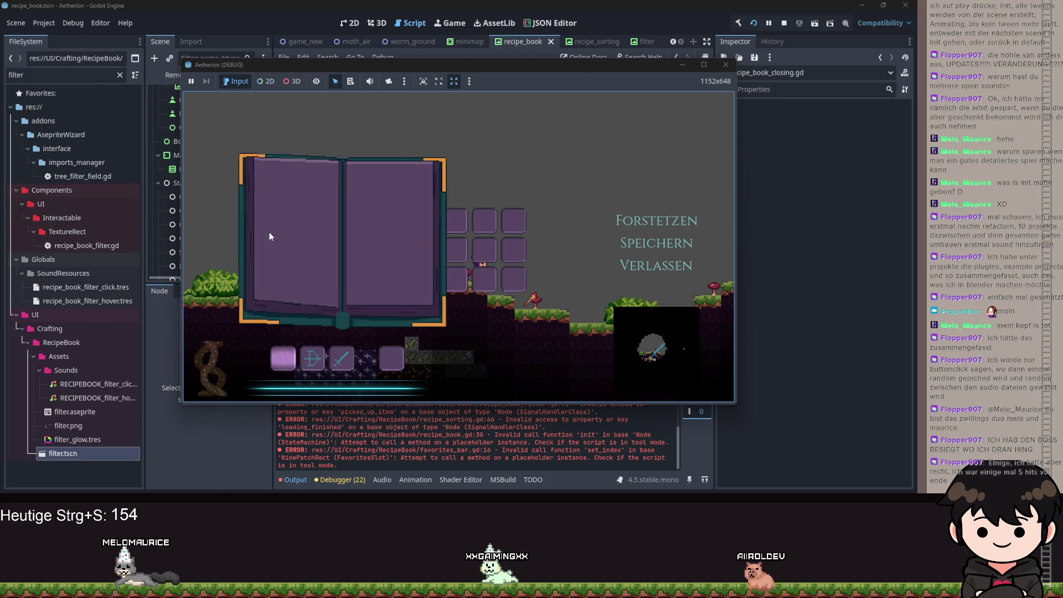
{"action": "left_click", "coordinate": [301, 158]}
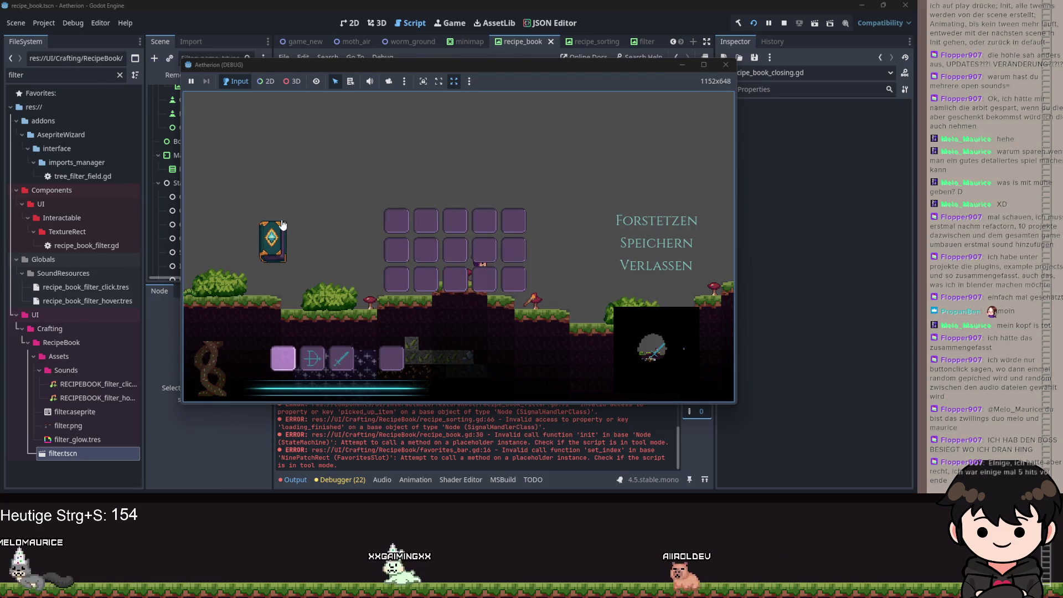
{"action": "left_click", "coordinate": [281, 226]}
{"action": "left_click", "coordinate": [294, 150]}
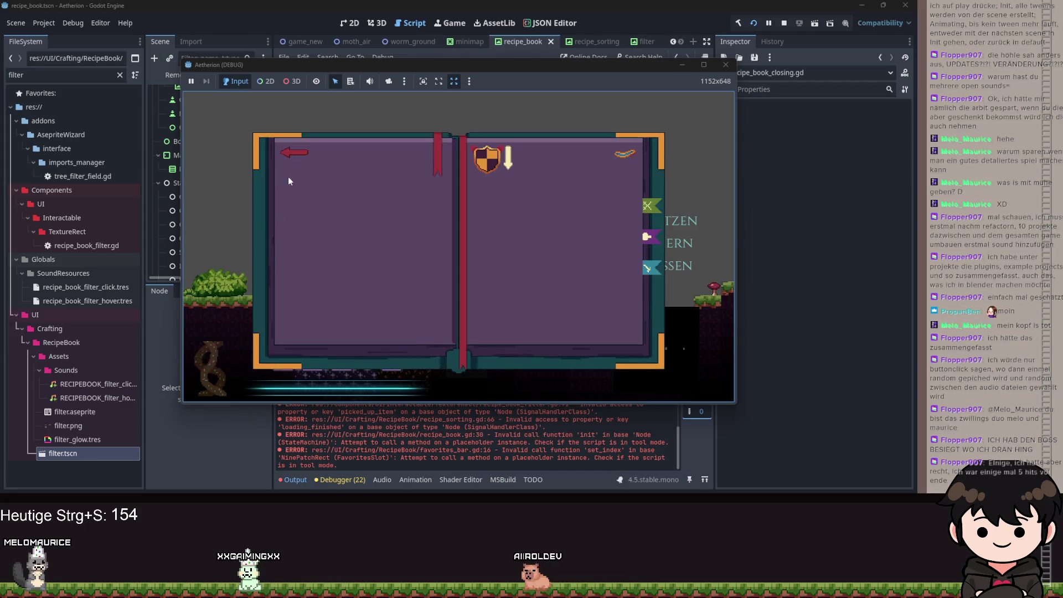
{"action": "left_click", "coordinate": [274, 244]}
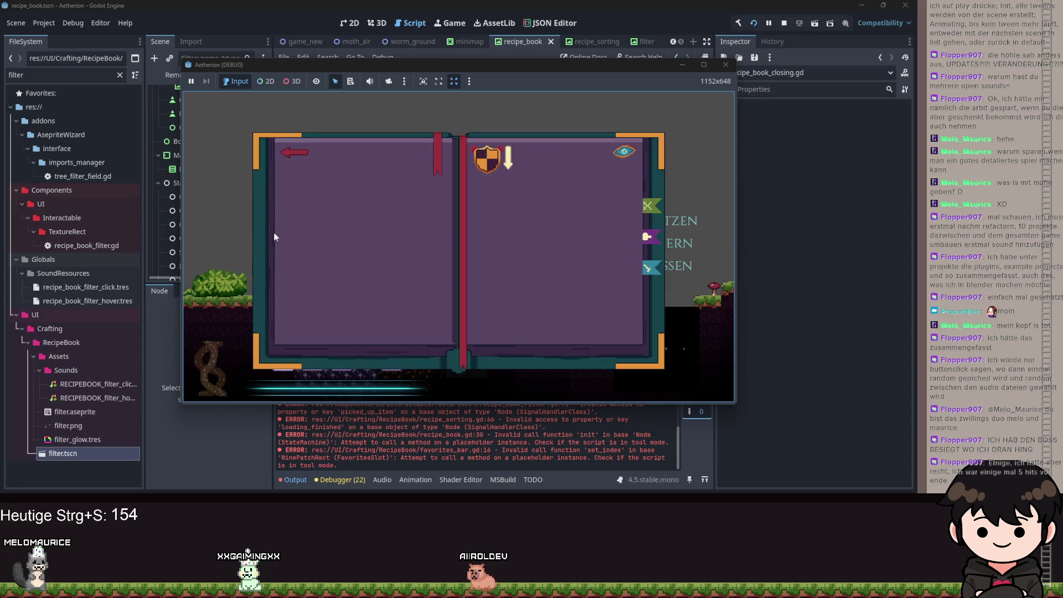
{"action": "left_click", "coordinate": [292, 155]}
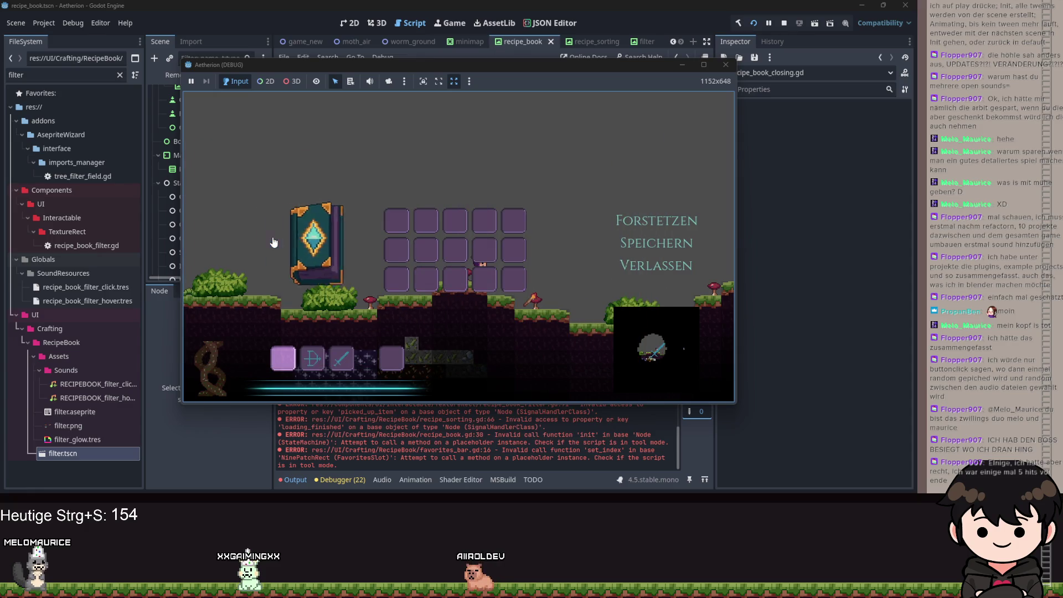
{"action": "left_click", "coordinate": [274, 242]}
{"action": "left_click", "coordinate": [294, 154]}
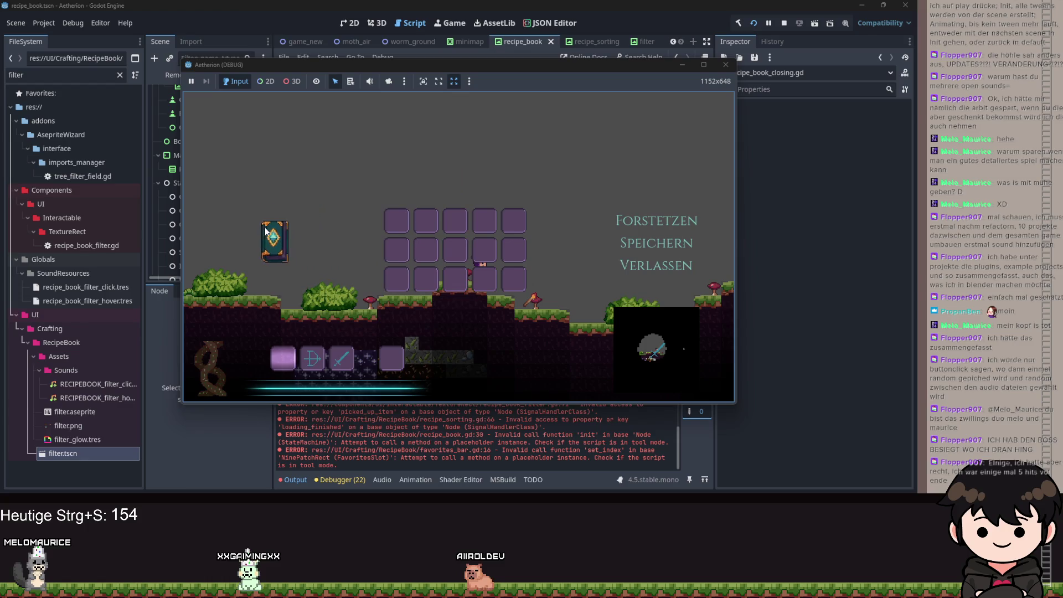
{"action": "left_click", "coordinate": [278, 237]}
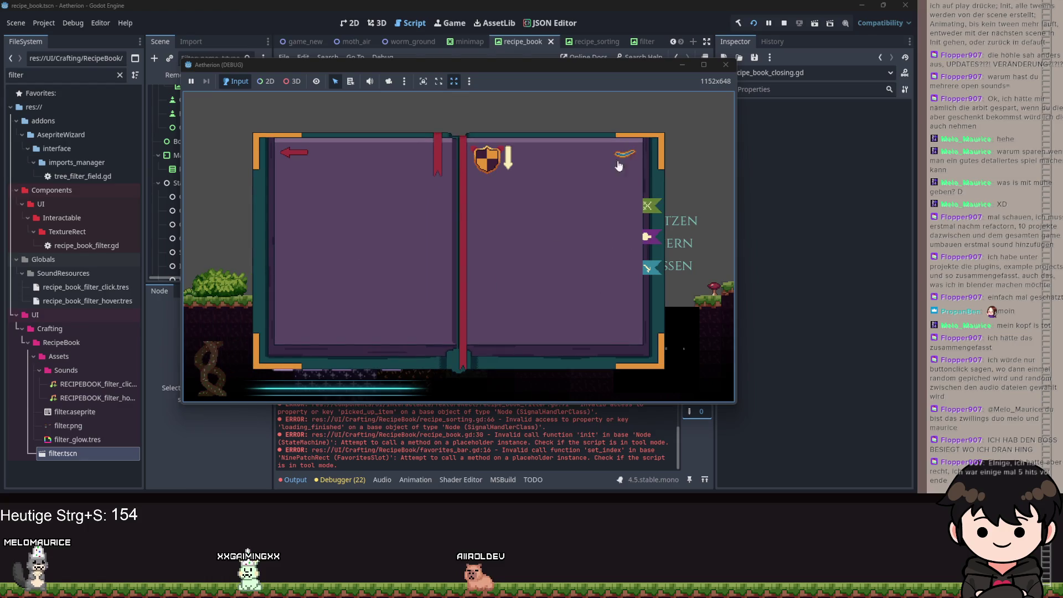
{"action": "left_click", "coordinate": [626, 335]}
Stop the game, edit browse_arrow.gd's click handler page-switch and RECIPEBOOK_TURNPAGE sound lines, and save.
{"action": "left_click", "coordinate": [683, 65]}
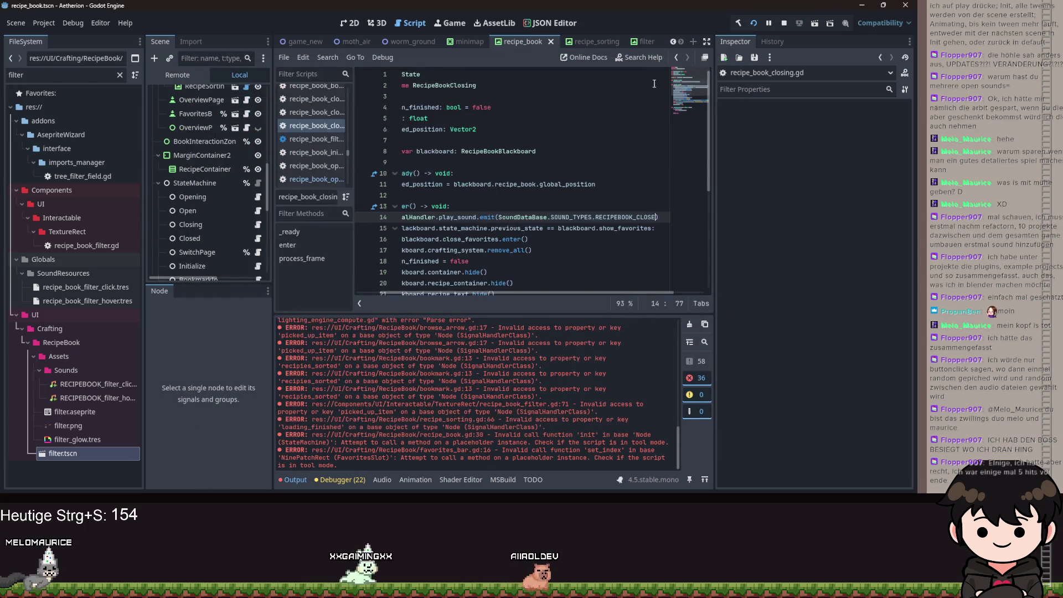
{"action": "scroll", "coordinate": [207, 127], "scroll_direction": "up", "scroll_amount": 5}
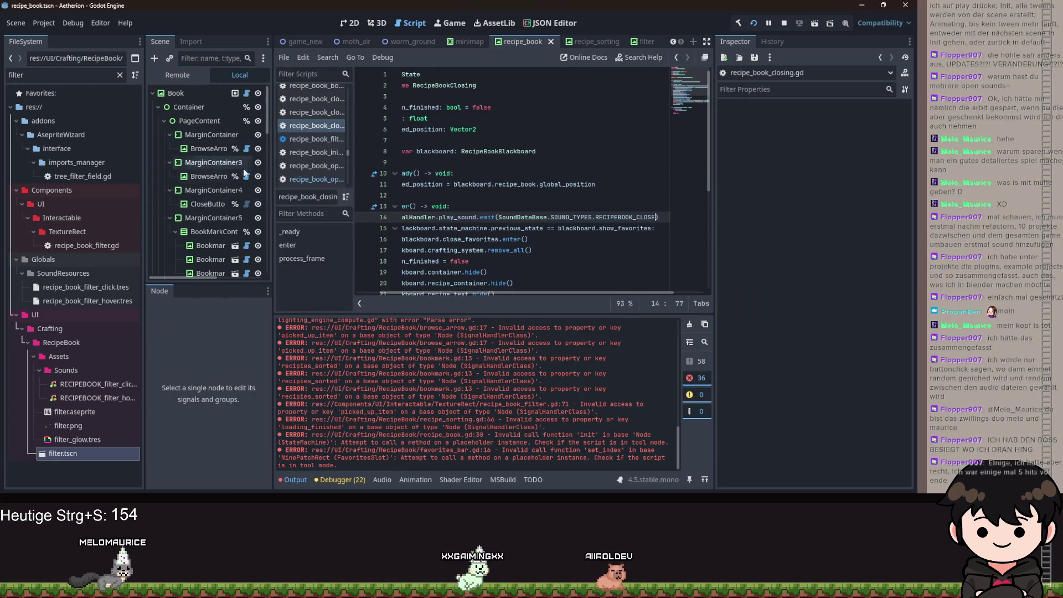
{"action": "left_click", "coordinate": [247, 177]}
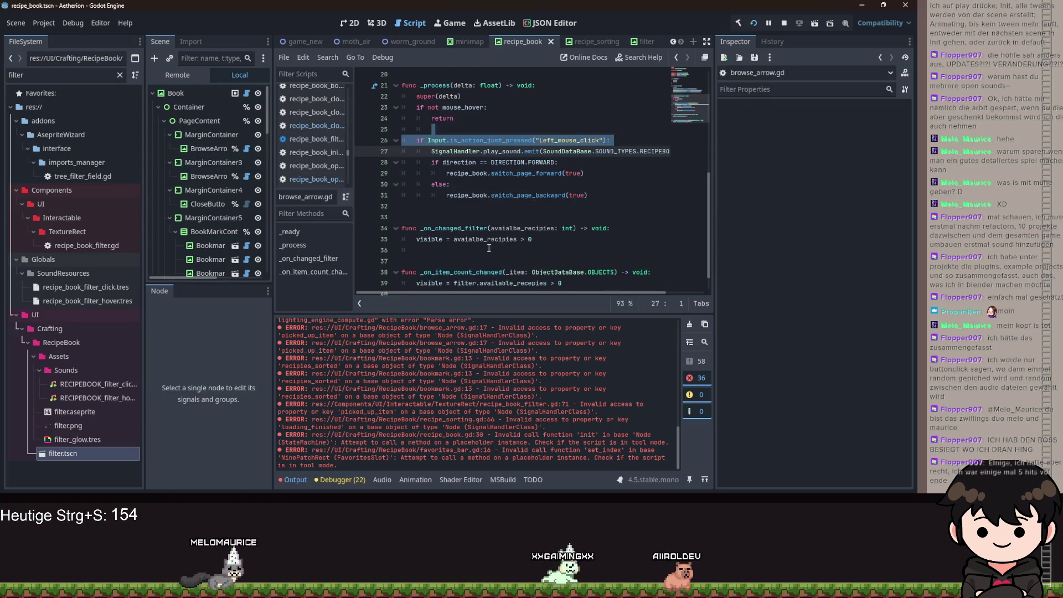
{"action": "left_click", "coordinate": [542, 174]}
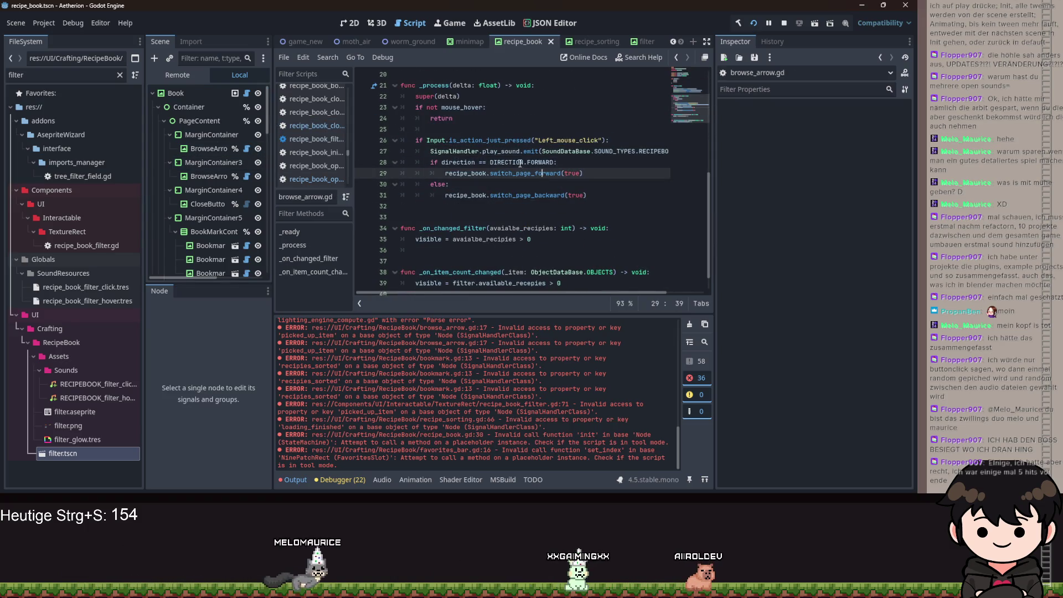
{"action": "left_click", "coordinate": [430, 150]}
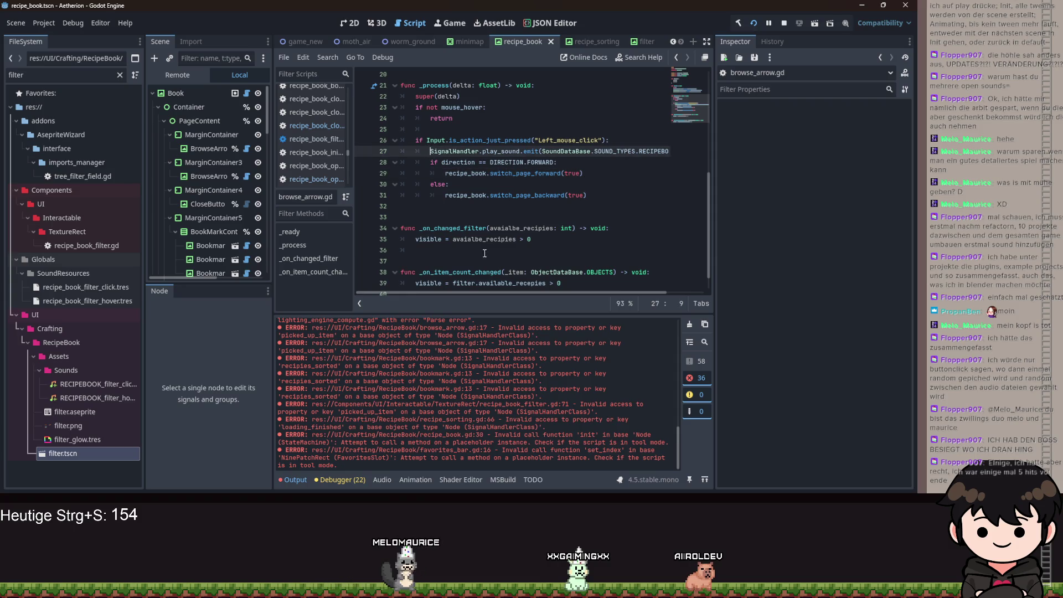
{"action": "mouse_move", "coordinate": [501, 293]}
{"action": "left_mouse_down"}
{"action": "mouse_move", "coordinate": [578, 301]}
{"action": "mouse_move", "coordinate": [554, 292]}
{"action": "mouse_move", "coordinate": [597, 284]}
{"action": "mouse_move", "coordinate": [372, 152]}
{"action": "left_mouse_up"}
{"action": "key", "text": "ctrl+s"}
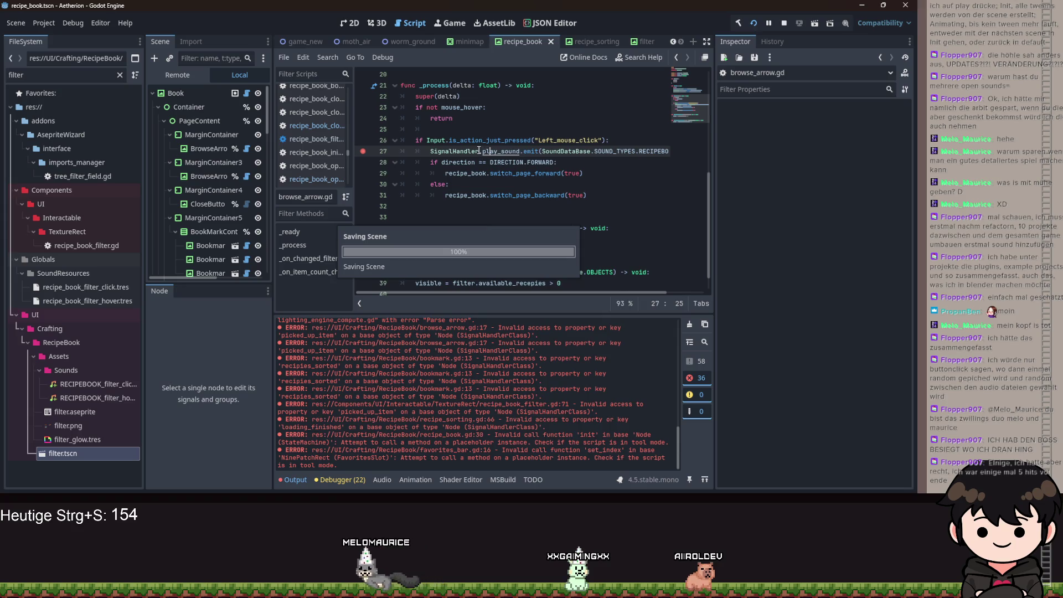
Move the breakpoint from line 27 to line 26 and run the game.
{"action": "left_click", "coordinate": [363, 151]}
{"action": "left_click", "coordinate": [363, 140]}
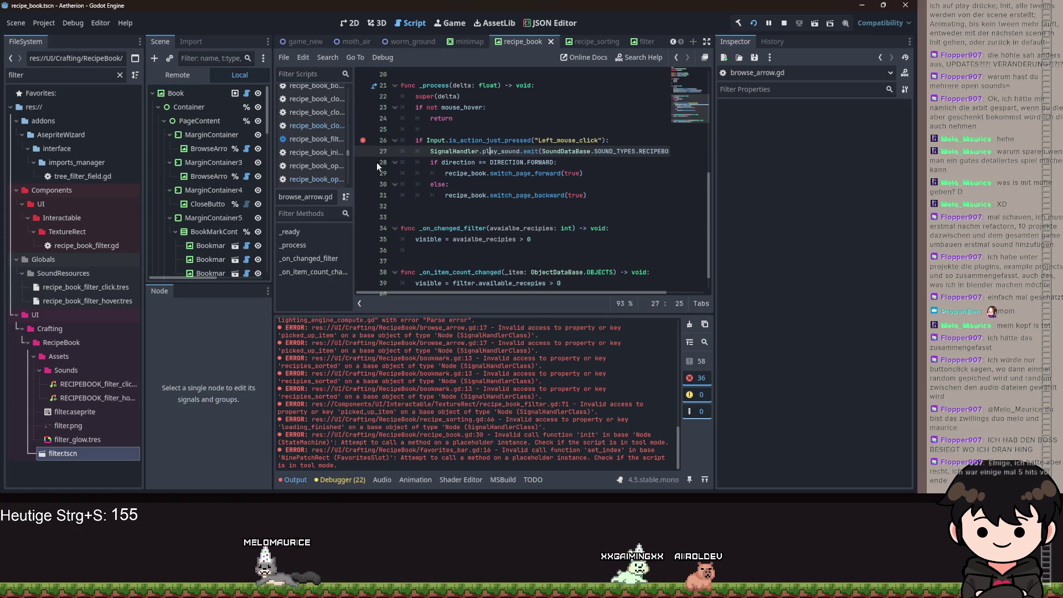
{"action": "key", "text": "F5"}
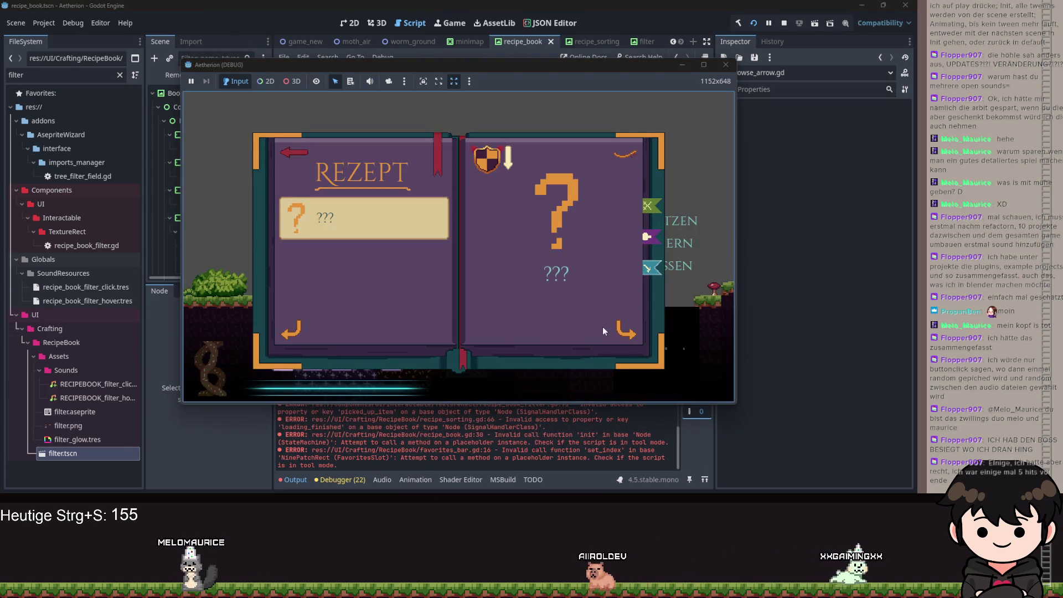
Click the book arrow to hit the line 26 breakpoint, remove it, and resume the game.
{"action": "left_click", "coordinate": [625, 331]}
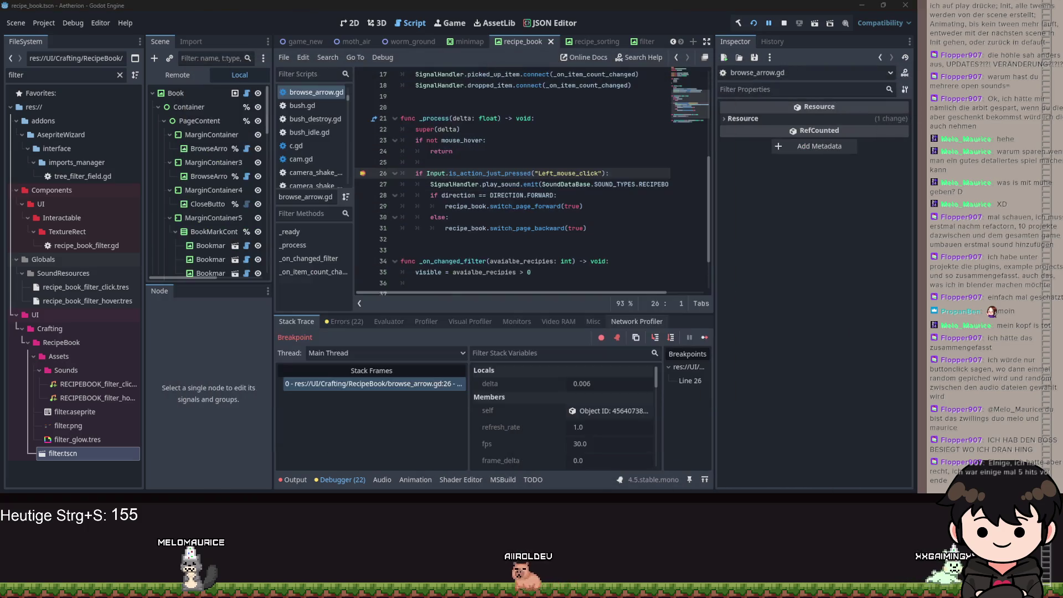
{"action": "left_click", "coordinate": [364, 174]}
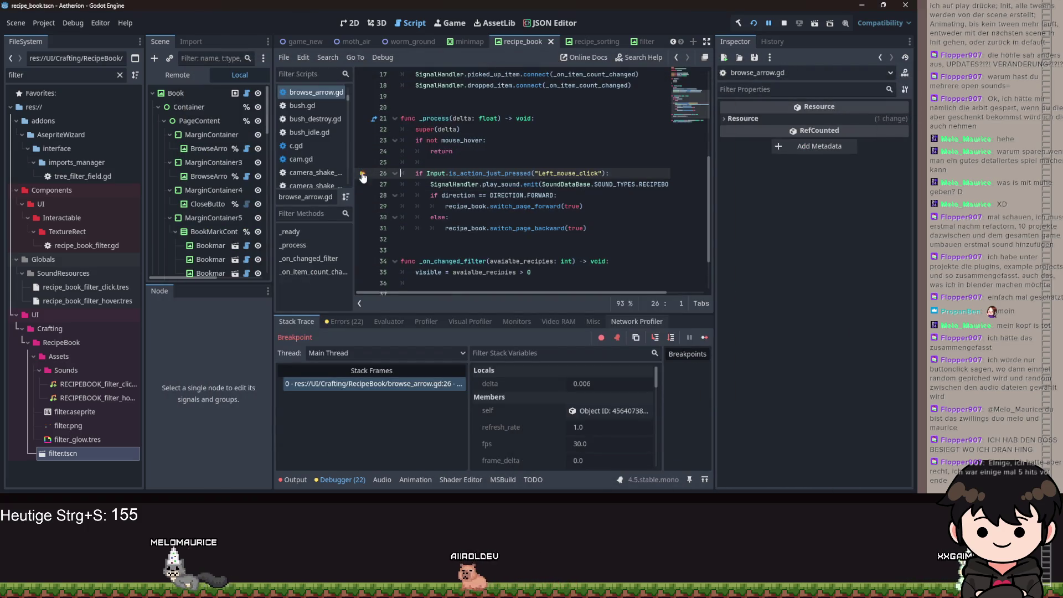
{"action": "left_click", "coordinate": [771, 23]}
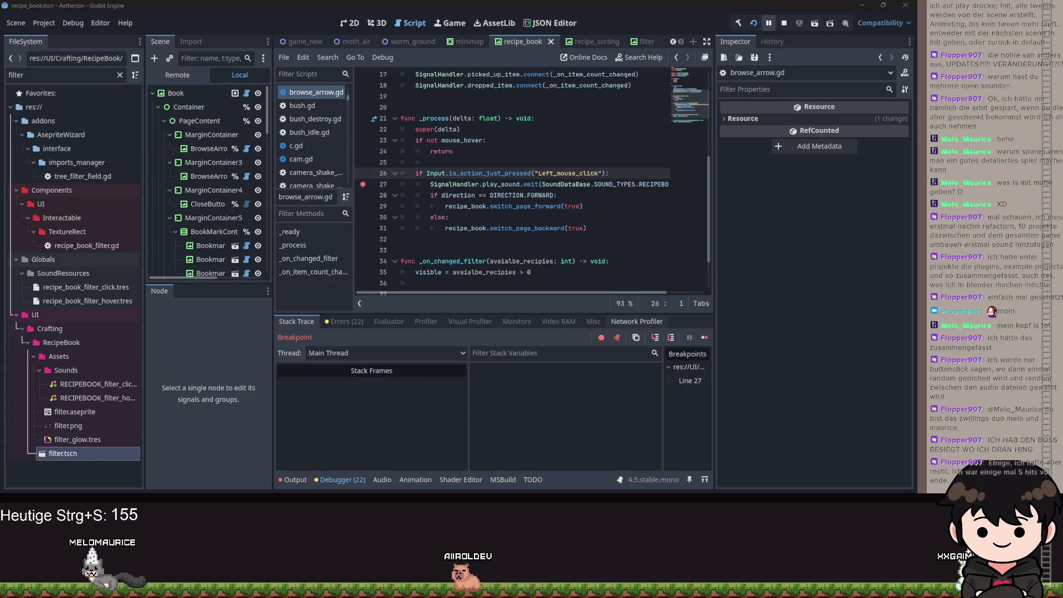
{"action": "key", "text": "F12"}
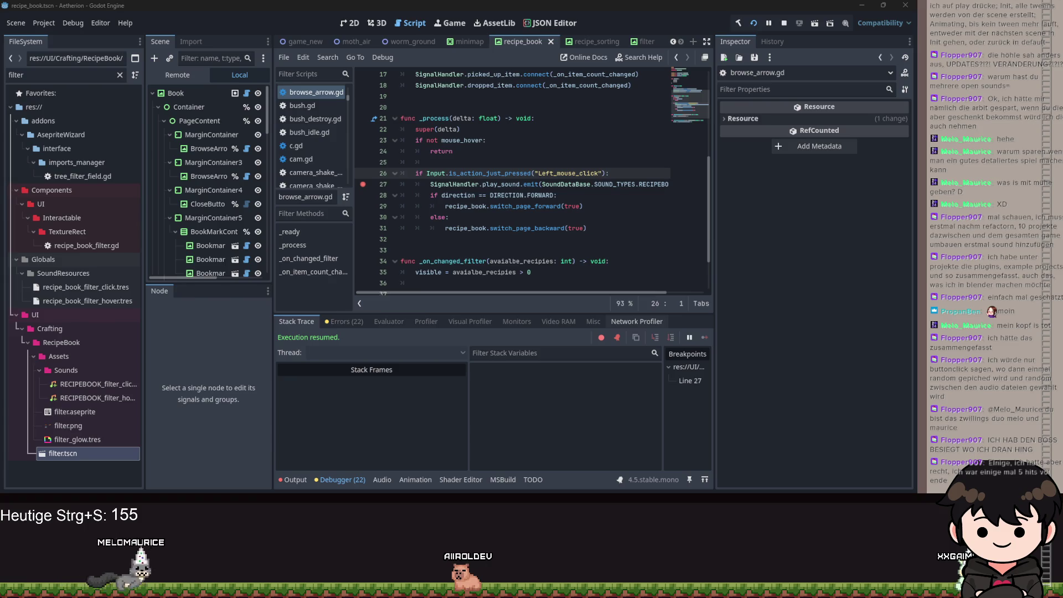
Clear the breakpoints on lines 27 and 29 and glance at the remote scene tree.
{"action": "left_click", "coordinate": [362, 211]}
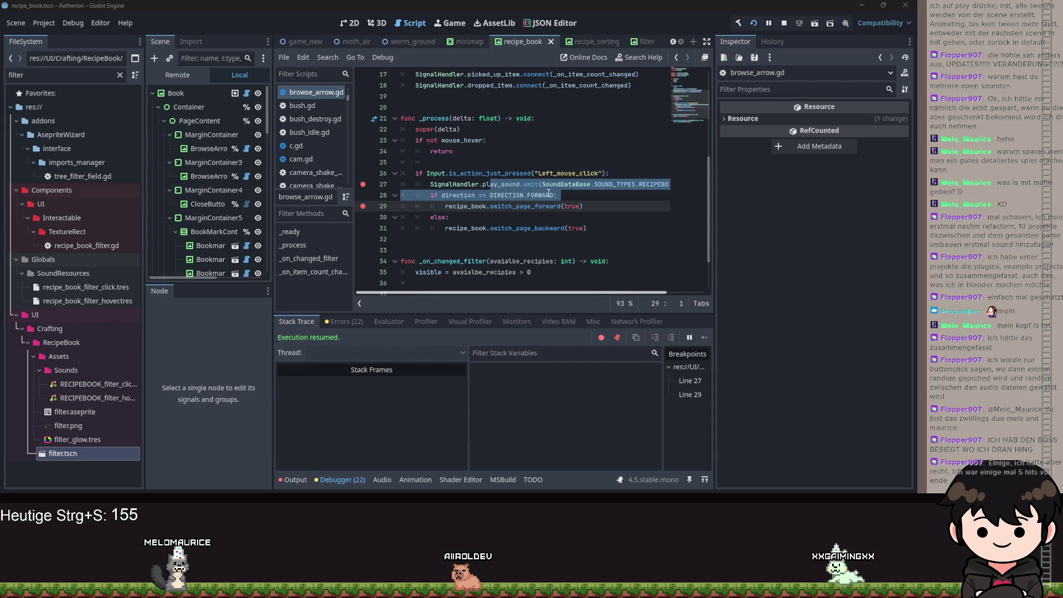
{"action": "left_click", "coordinate": [363, 206]}
{"action": "left_click", "coordinate": [363, 184]}
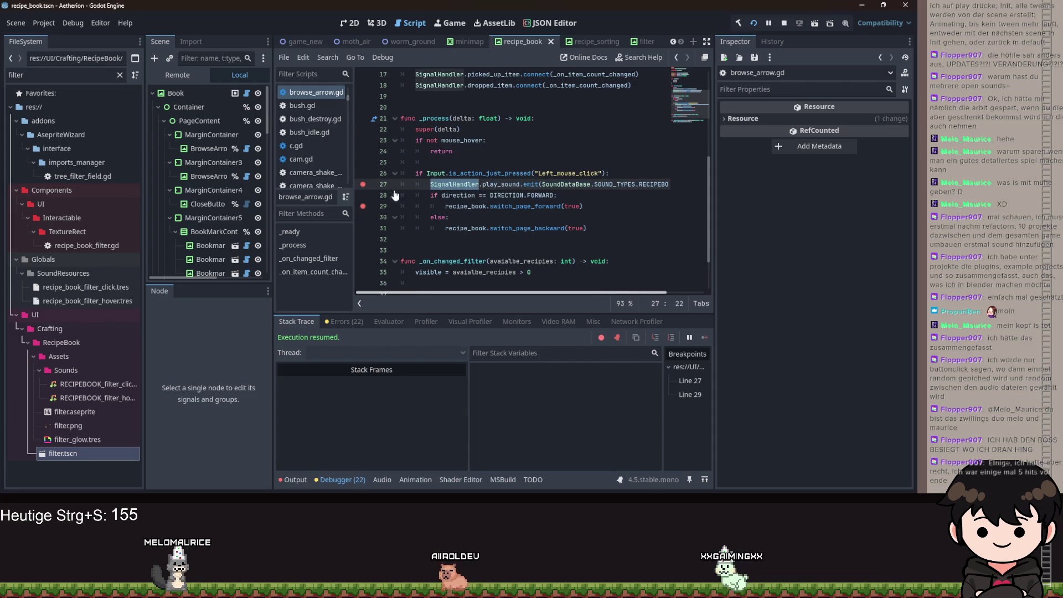
{"action": "left_click", "coordinate": [177, 75]}
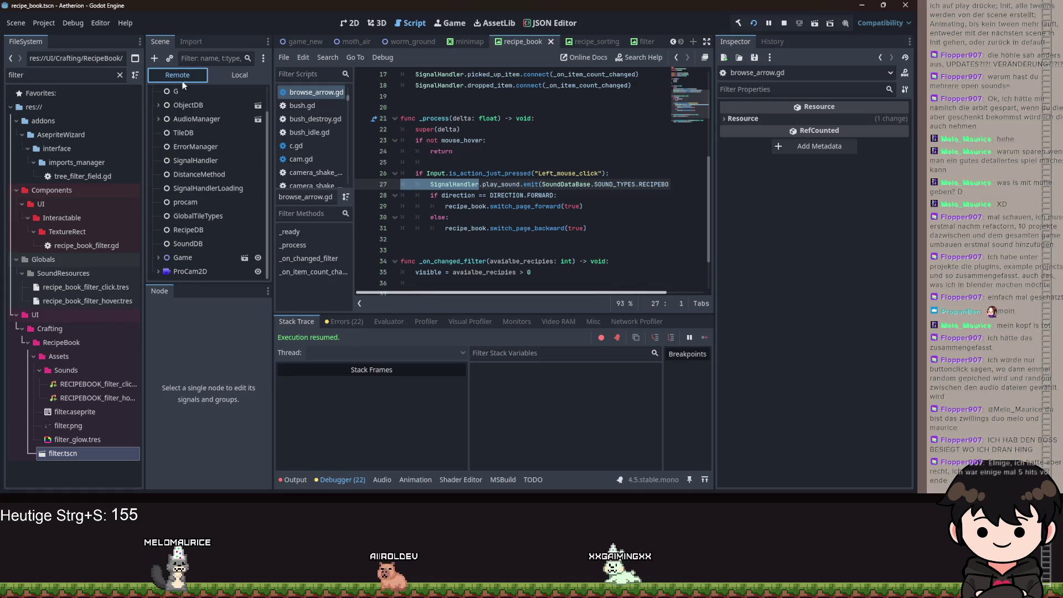
{"action": "left_click", "coordinate": [222, 73]}
{"action": "scroll", "coordinate": [207, 205], "scroll_direction": "down", "scroll_amount": 5}
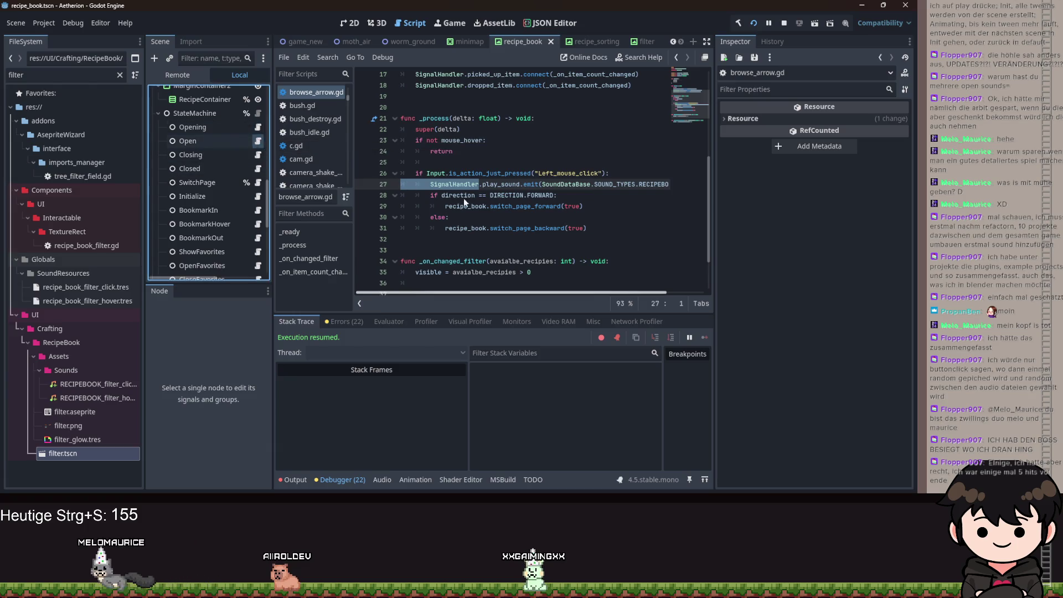
Remove the two elif back/browse arrow-hover branches from recipe_book_open.gd's process_frame and save.
{"action": "left_click", "coordinate": [257, 142]}
{"action": "scroll", "coordinate": [505, 264], "scroll_direction": "down", "scroll_amount": 4}
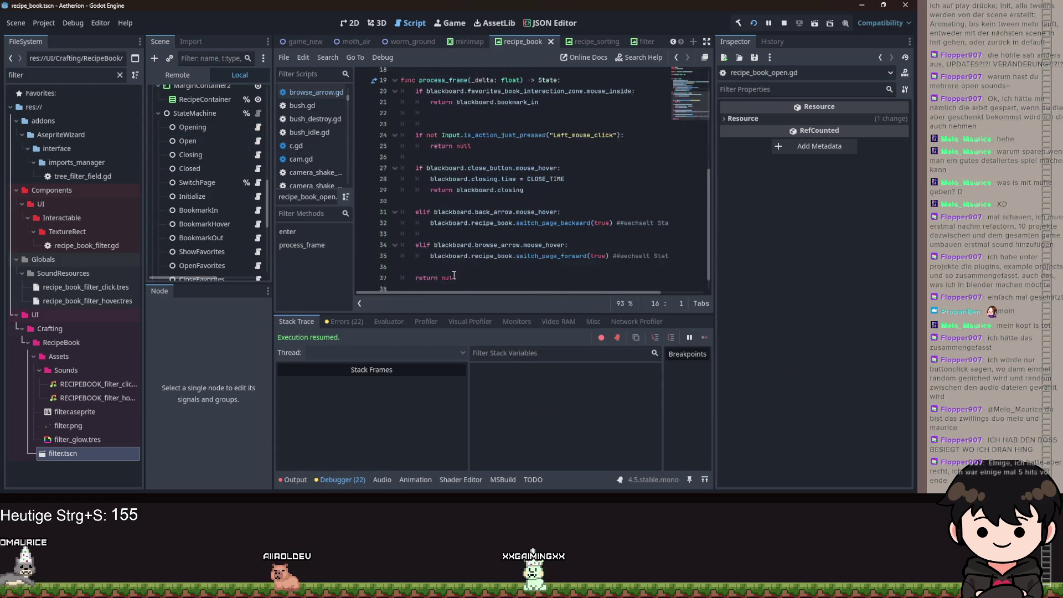
{"action": "mouse_move", "coordinate": [670, 250]}
{"action": "left_mouse_down"}
{"action": "mouse_move", "coordinate": [495, 250]}
{"action": "mouse_move", "coordinate": [358, 207]}
{"action": "left_mouse_up"}
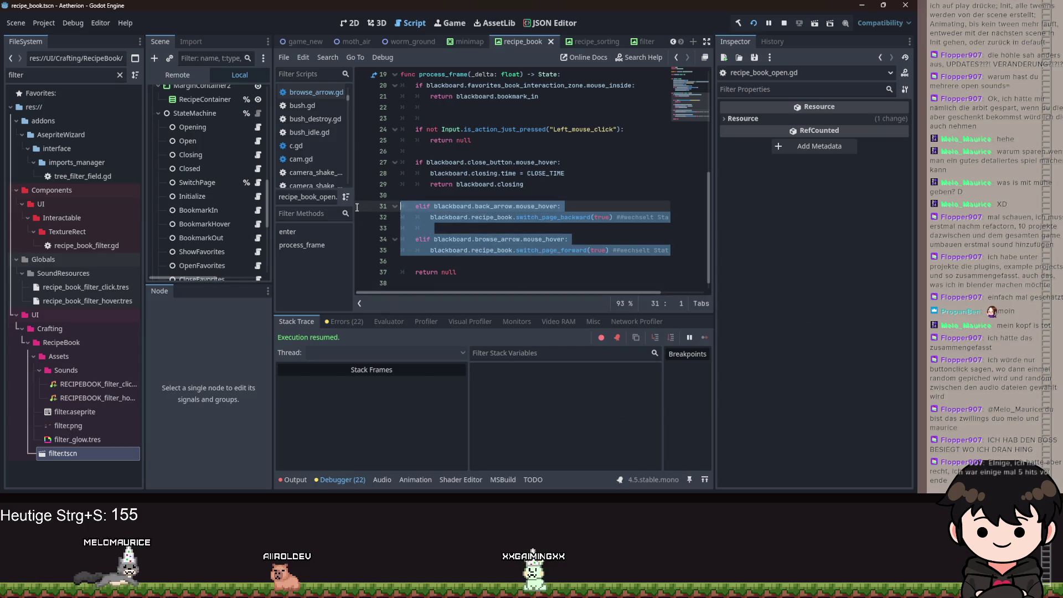
{"action": "key", "text": "BackSpace"}
{"action": "key", "text": "BackSpace"}
{"action": "key", "text": "BackSpace"}
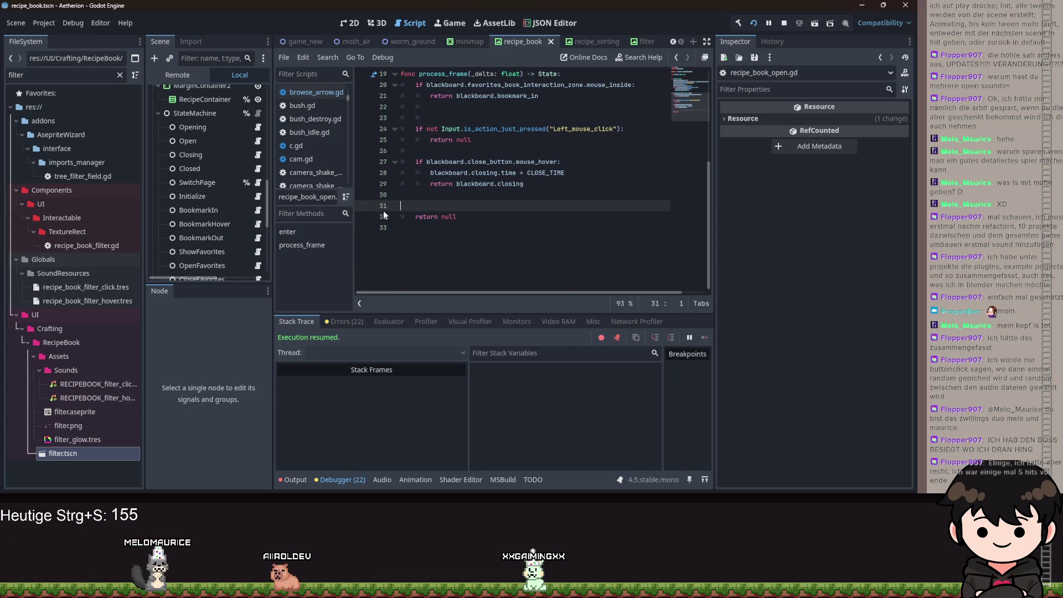
{"action": "key", "text": "ctrl+z"}
{"action": "key", "text": "ctrl+z"}
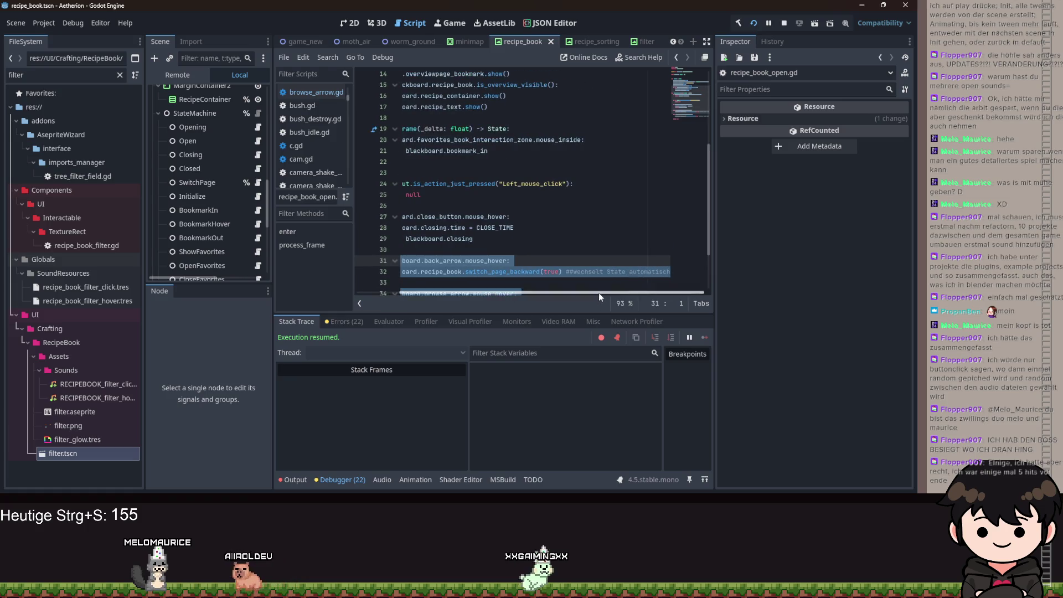
{"action": "scroll", "coordinate": [502, 251], "scroll_direction": "left", "scroll_amount": 3}
{"action": "scroll", "coordinate": [502, 252], "scroll_direction": "down", "scroll_amount": 2}
{"action": "key", "text": "BackSpace"}
{"action": "key", "text": "BackSpace"}
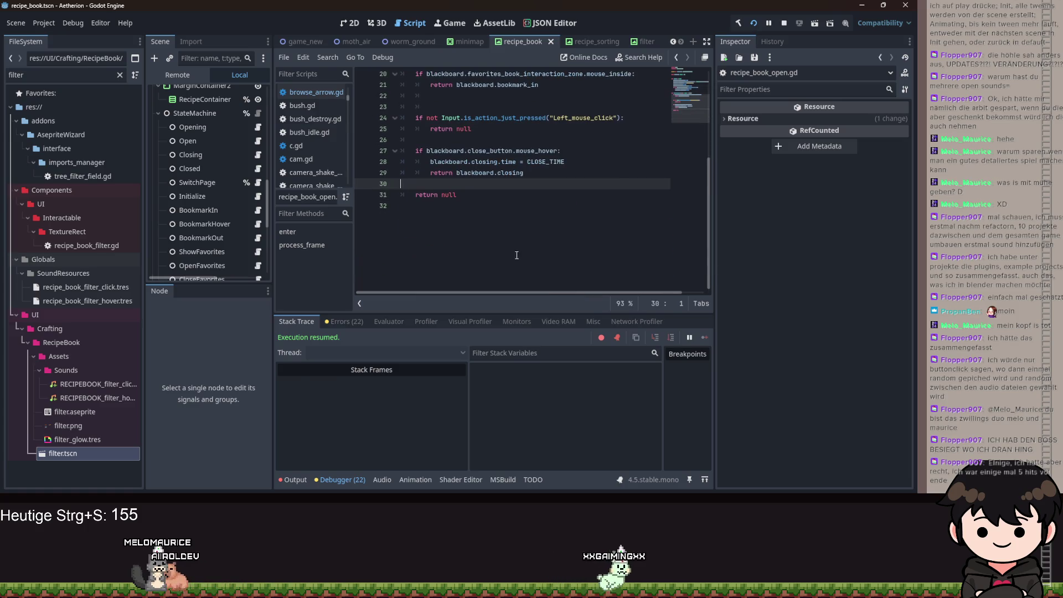
{"action": "key", "text": "ctrl+s"}
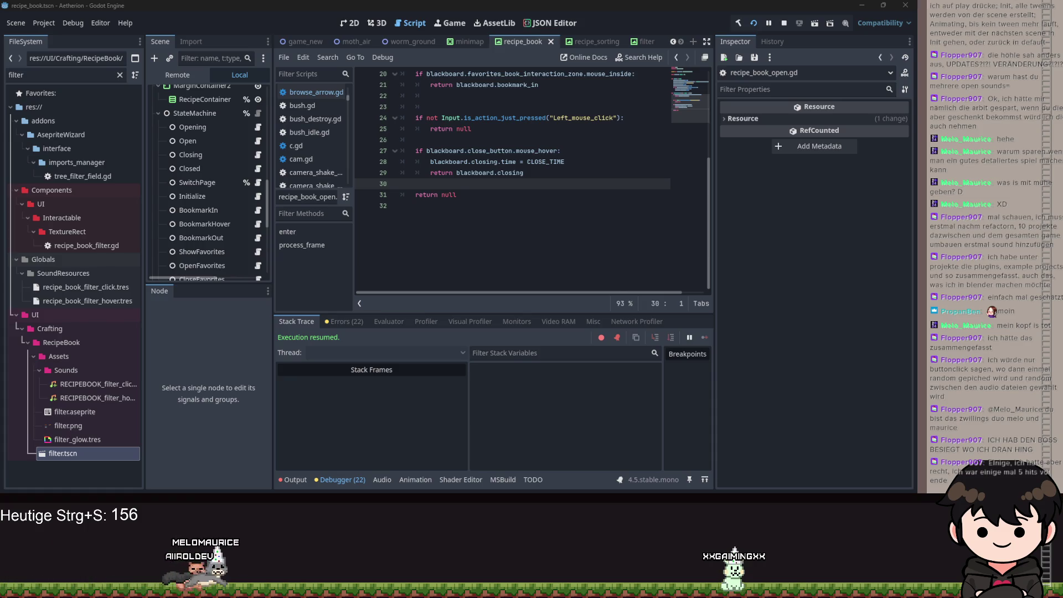
Switch to the running game and flip forward through the recipe book pages ten times.
{"action": "key", "text": "alt+Tab"}
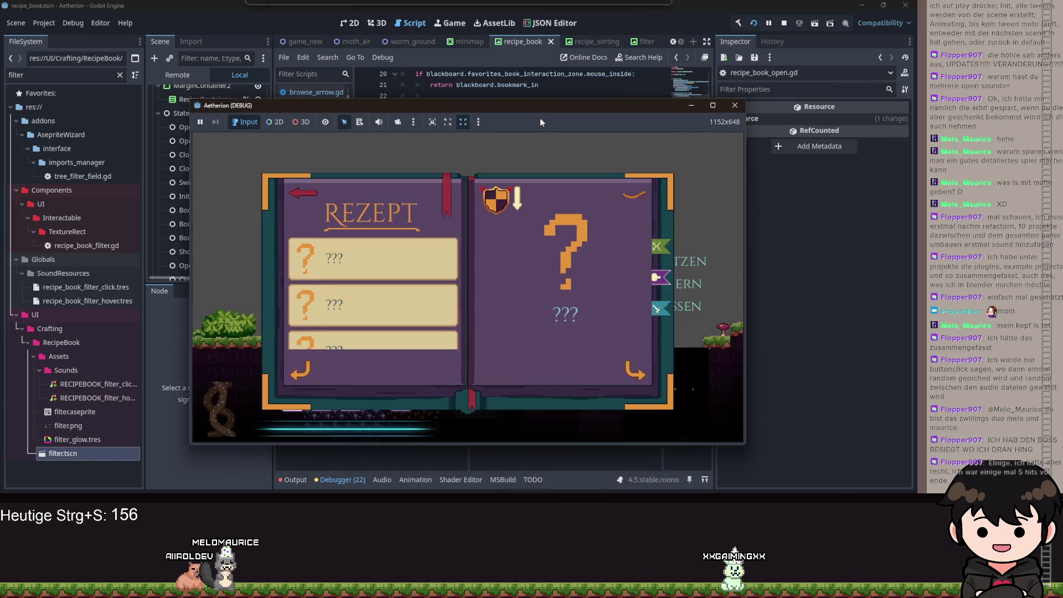
{"action": "left_click", "coordinate": [620, 369]}
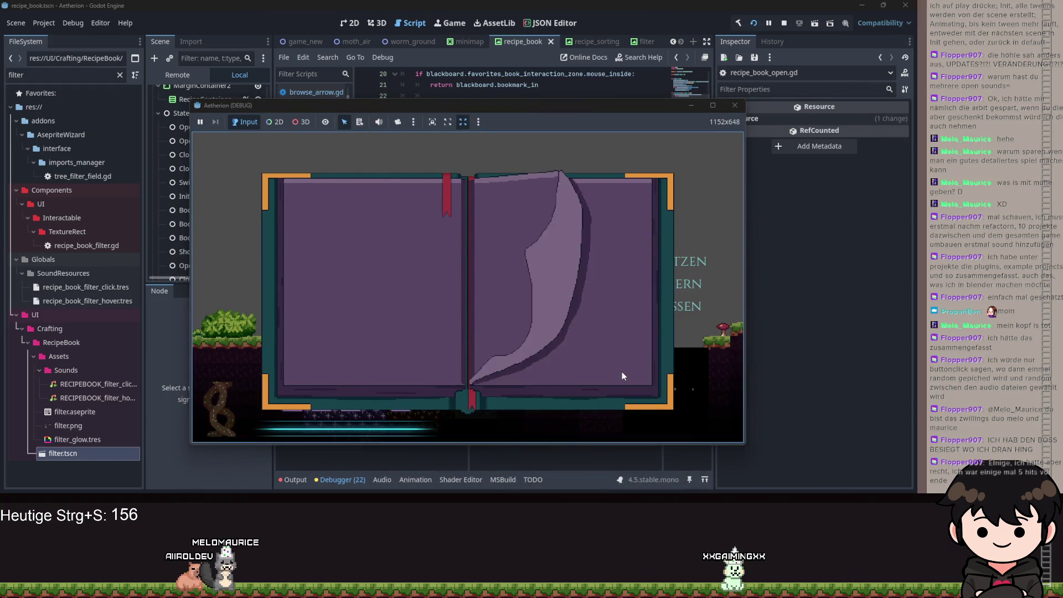
{"action": "left_click", "coordinate": [621, 374]}
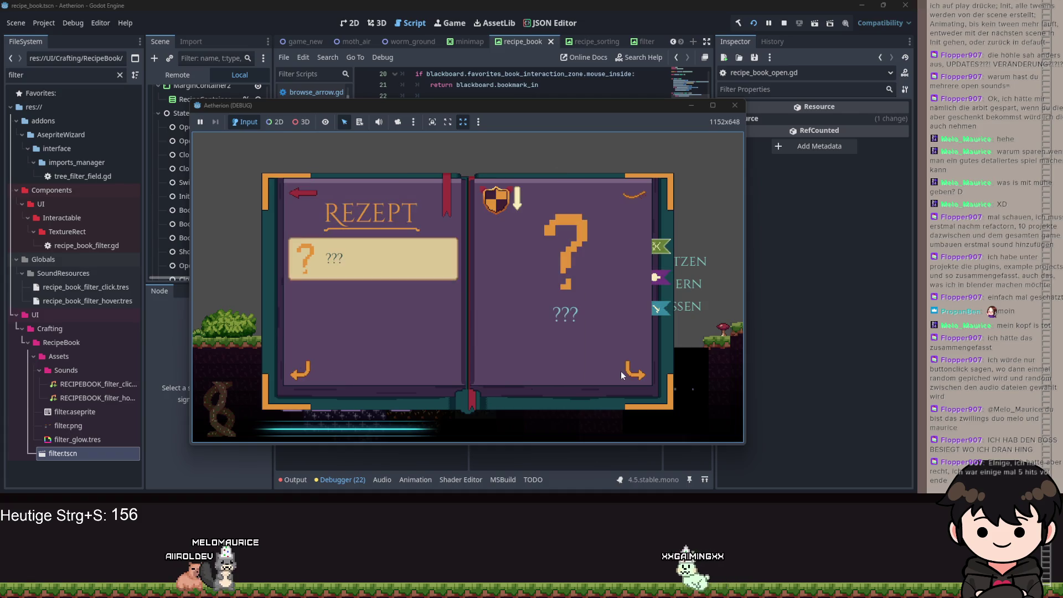
{"action": "left_click", "coordinate": [623, 374]}
{"action": "left_click", "coordinate": [621, 375]}
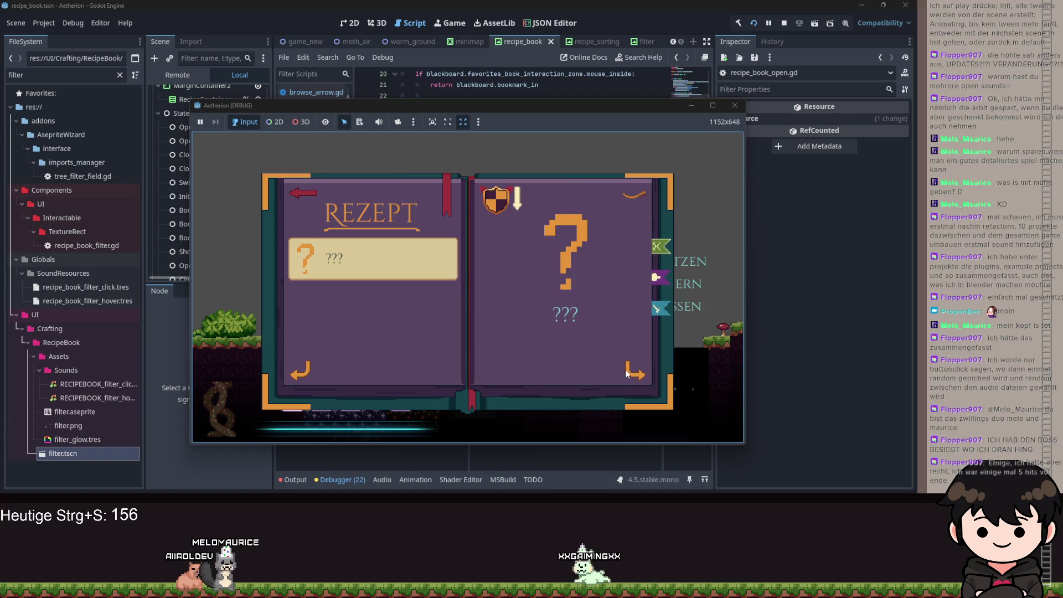
{"action": "left_click", "coordinate": [619, 370]}
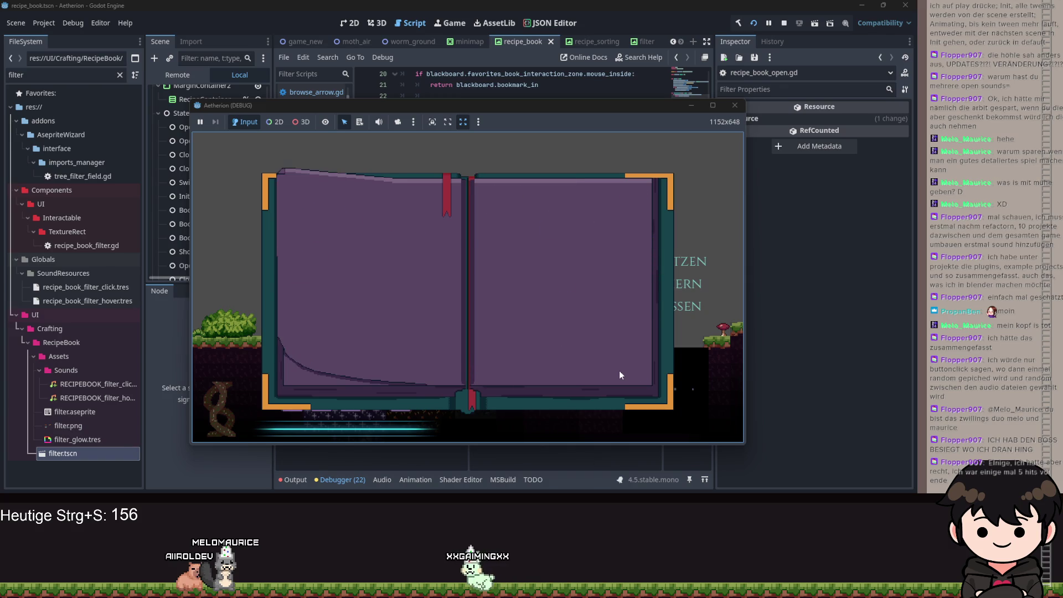
{"action": "left_click", "coordinate": [619, 370]}
{"action": "left_click", "coordinate": [620, 371]}
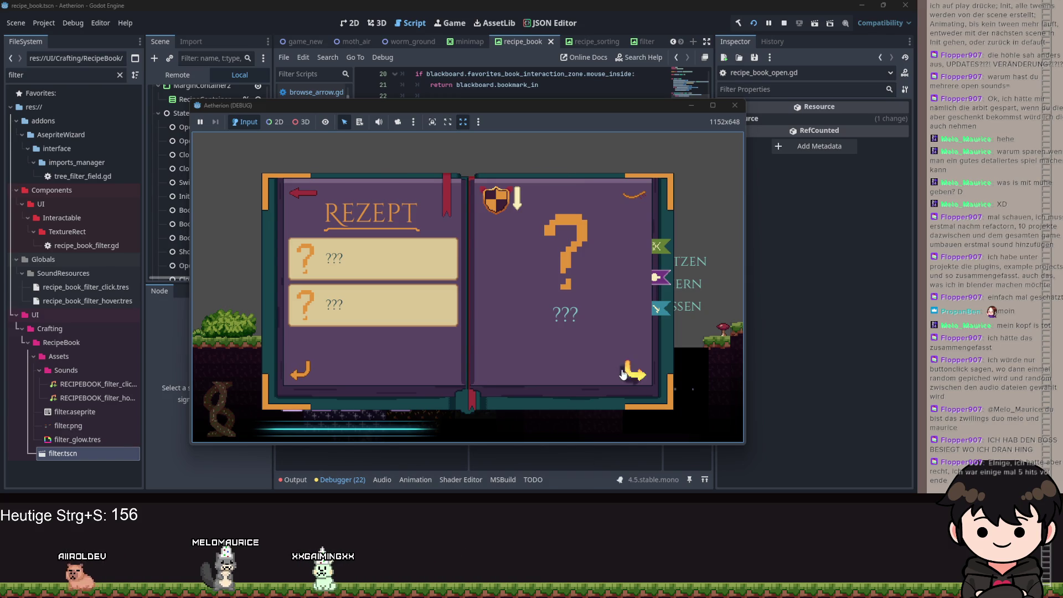
{"action": "left_click", "coordinate": [623, 374]}
{"action": "left_click", "coordinate": [622, 374]}
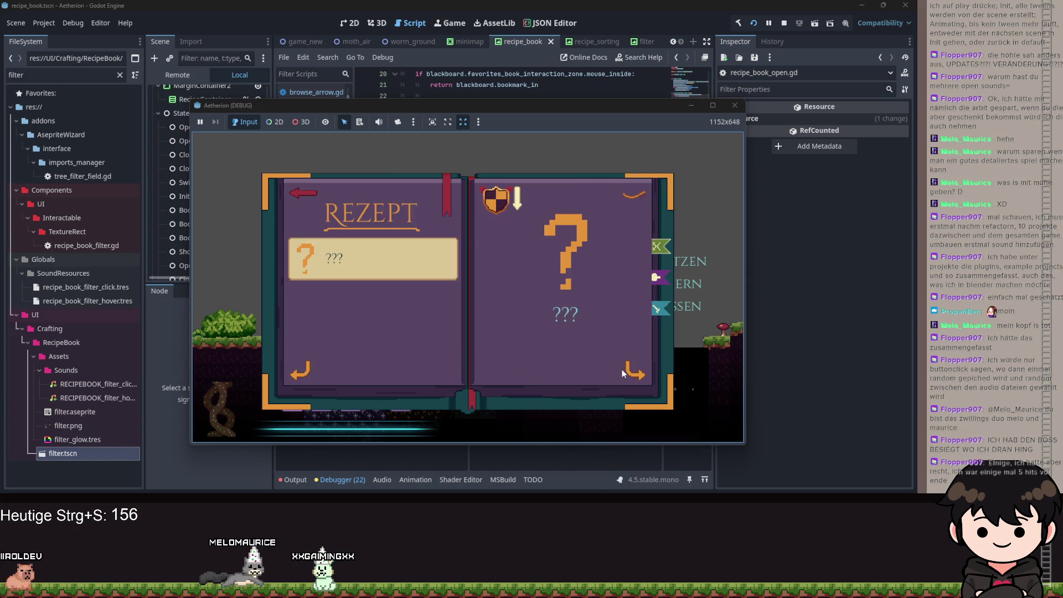
{"action": "left_click", "coordinate": [623, 370]}
Toggle the recipe overview filter and turn one more recipe book page.
{"action": "left_click", "coordinate": [637, 201]}
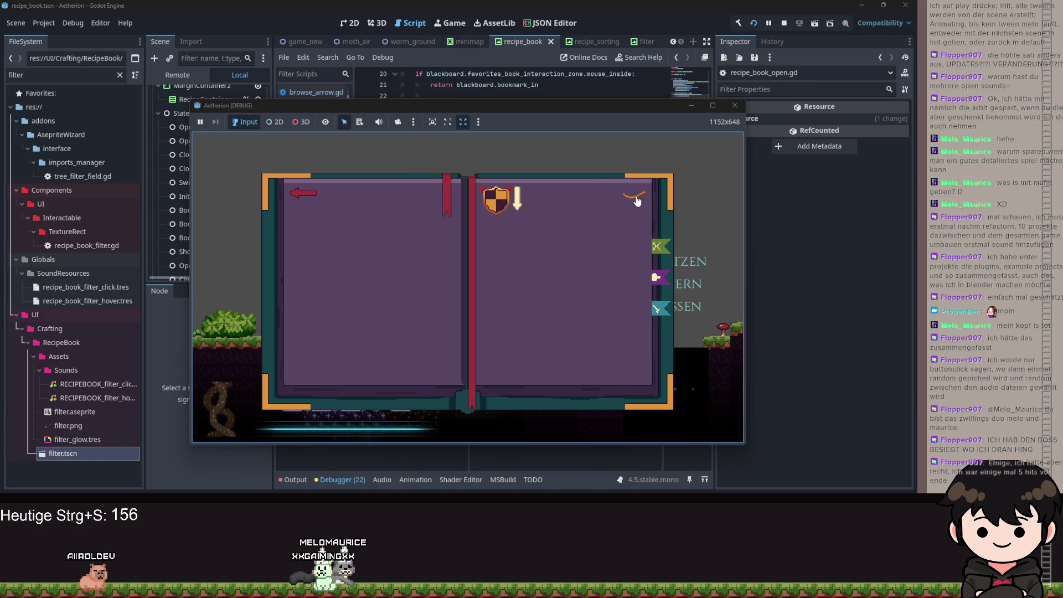
{"action": "left_click", "coordinate": [636, 201]}
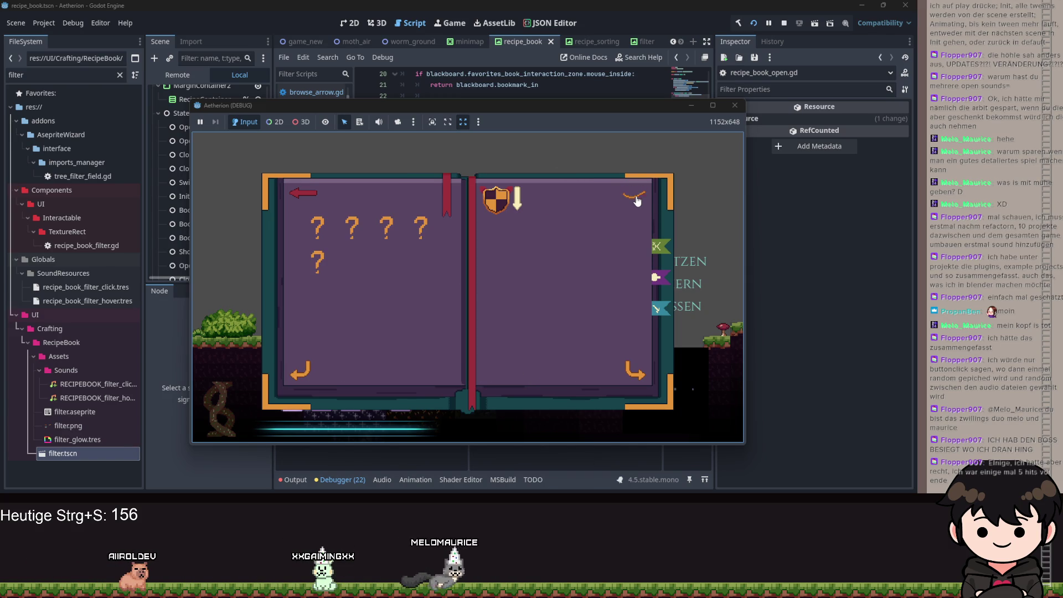
{"action": "left_click", "coordinate": [621, 375]}
Close the game and delete the page-turn play_sound line from browse_arrow.gd's click handling.
{"action": "left_click", "coordinate": [735, 105]}
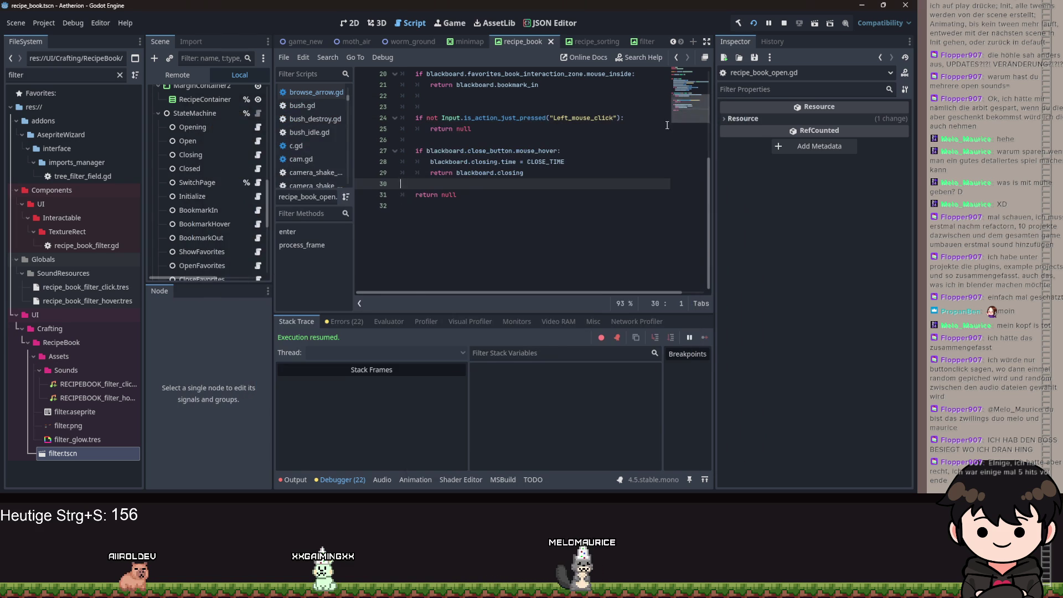
{"action": "scroll", "coordinate": [187, 179], "scroll_direction": "up", "scroll_amount": 5}
{"action": "scroll", "coordinate": [507, 228], "scroll_direction": "up", "scroll_amount": 2}
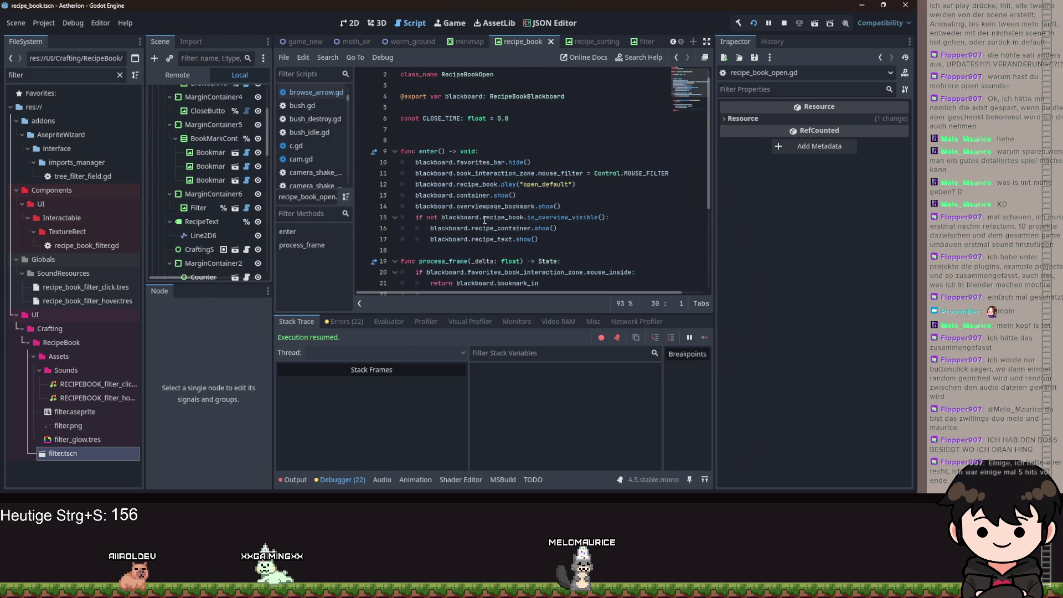
{"action": "key", "text": "Page_Up"}
{"action": "key", "text": "Page_Up"}
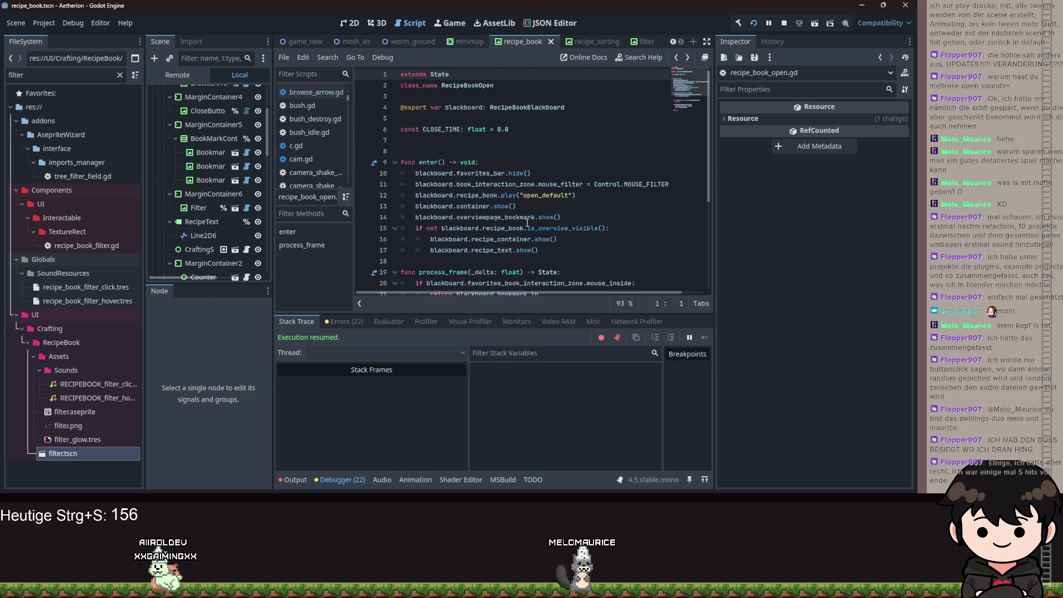
{"action": "key", "text": "alt+Left"}
{"action": "key", "text": "alt+Left"}
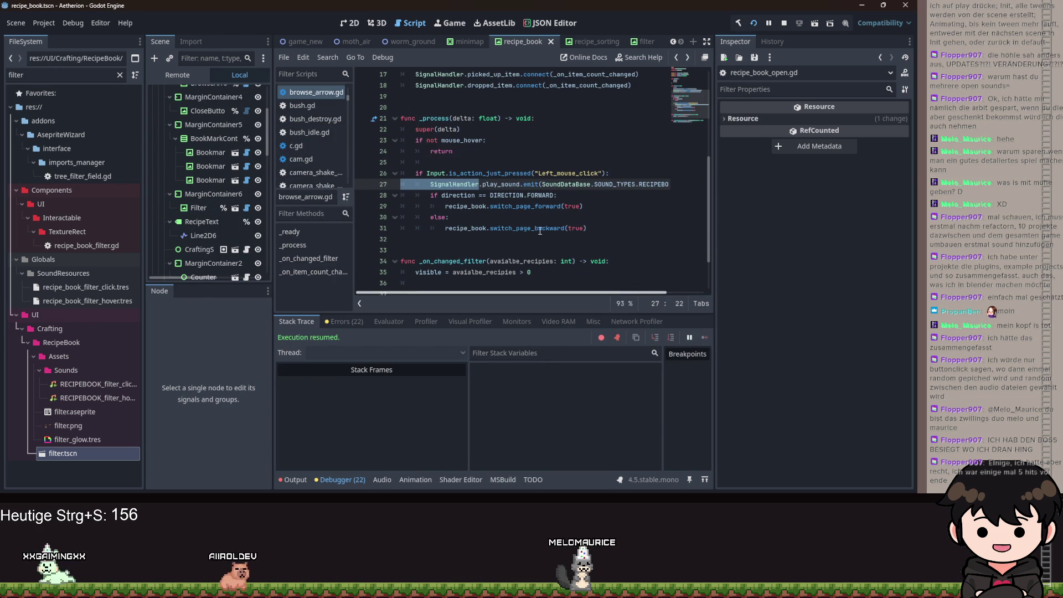
{"action": "key", "text": "ctrl+shift+k"}
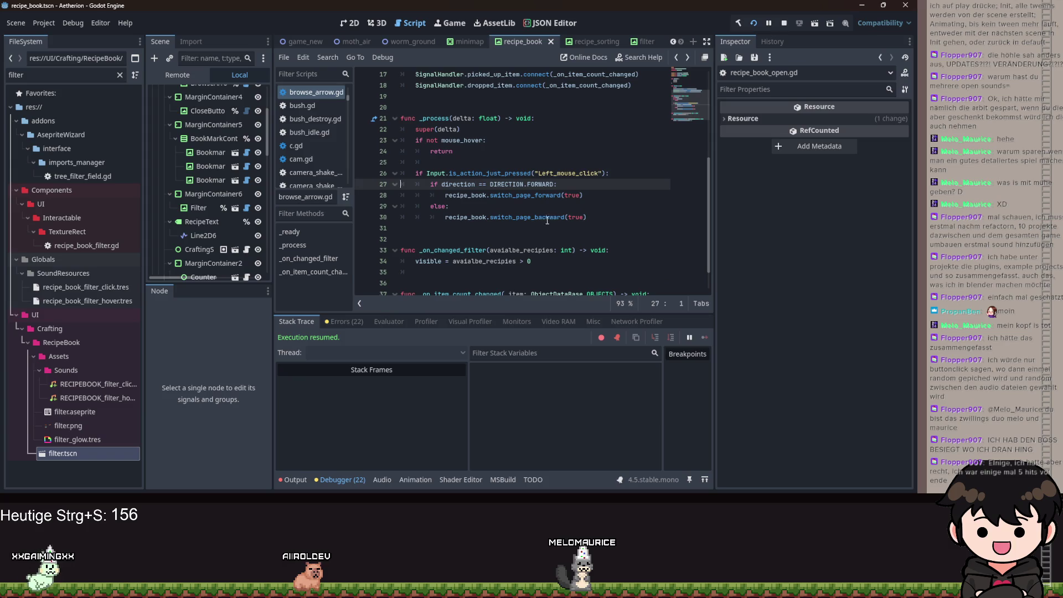
Put the play_sound call at the top of enter() in recipe_book_switch_page.gd, save, and relaunch.
{"action": "left_click", "coordinate": [526, 203], "text": "ctrl"}
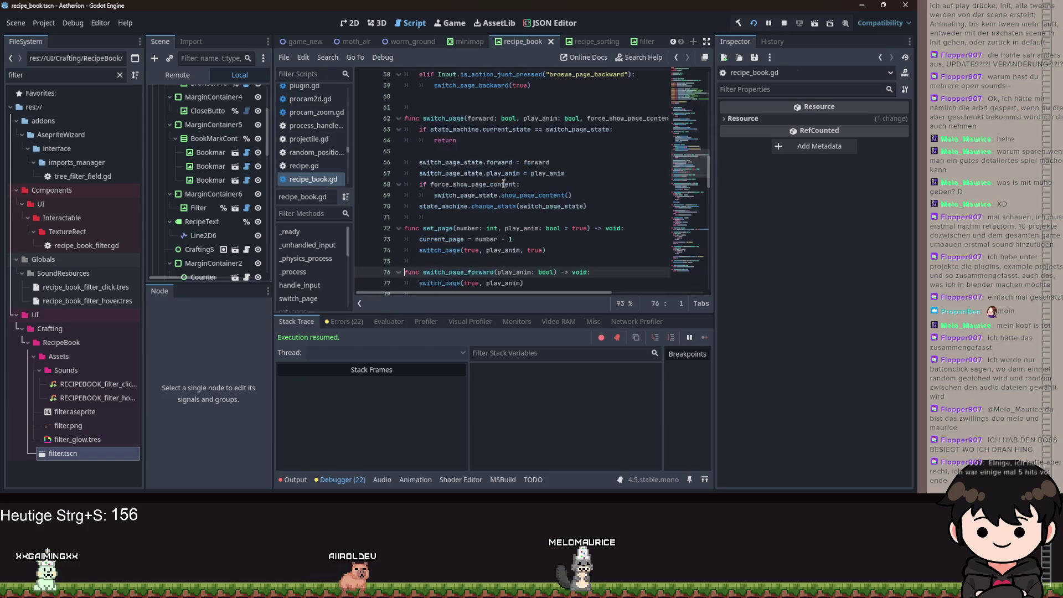
{"action": "left_click", "coordinate": [435, 194]}
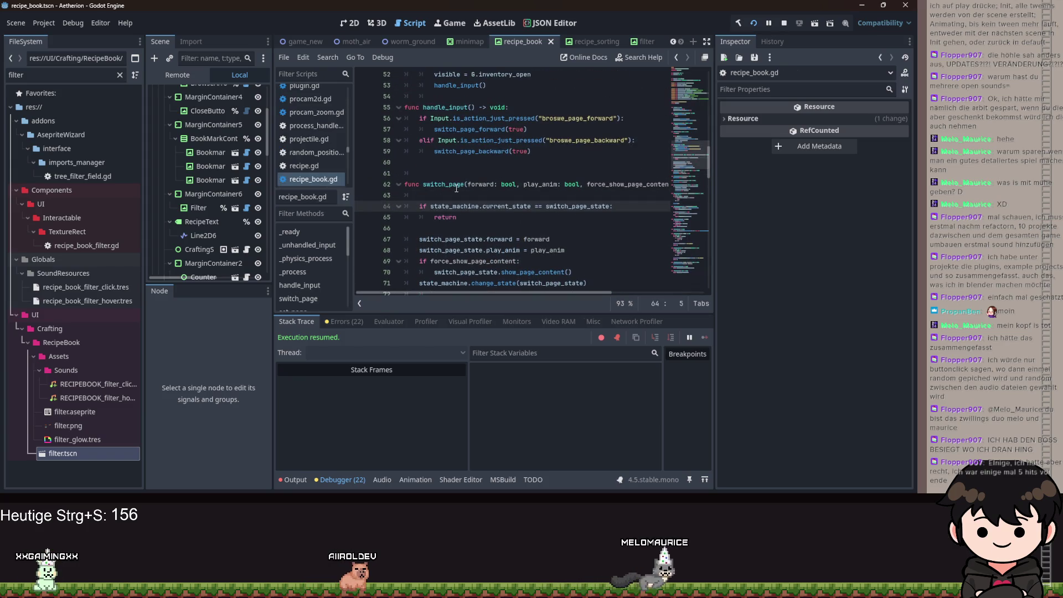
{"action": "key", "text": "Home"}
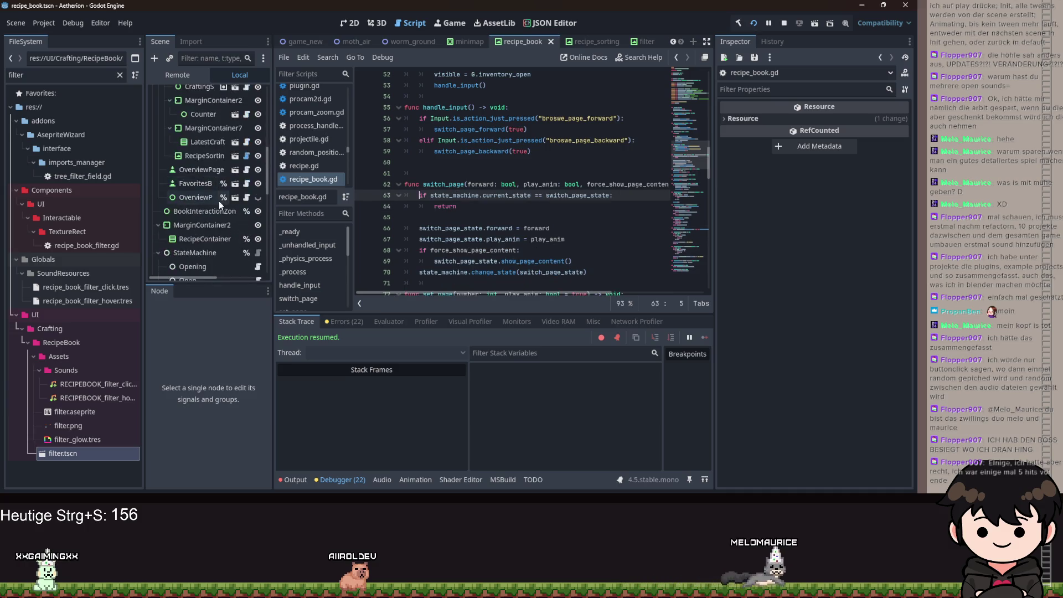
{"action": "scroll", "coordinate": [219, 201], "scroll_direction": "down", "scroll_amount": 5}
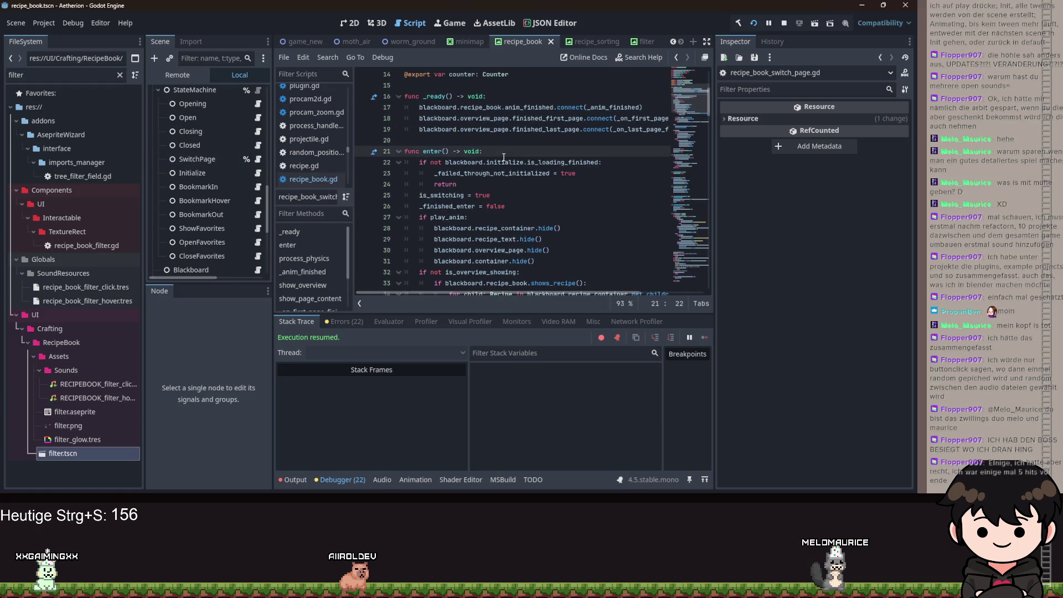
{"action": "left_click", "coordinate": [443, 163]}
{"action": "key", "text": "BackSpace"}
{"action": "key", "text": "BackSpace"}
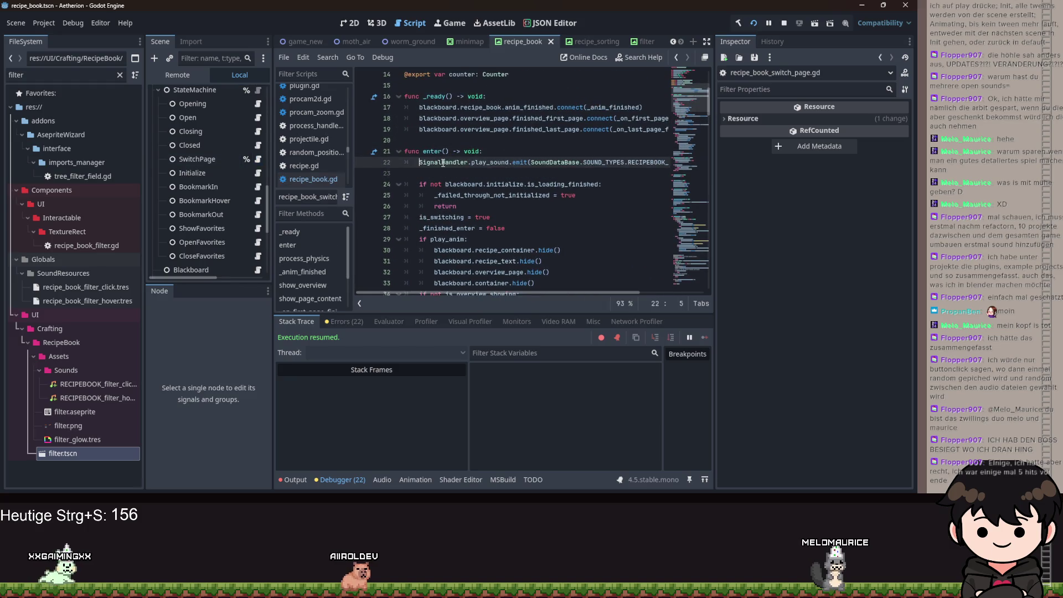
{"action": "key", "text": "ctrl+s"}
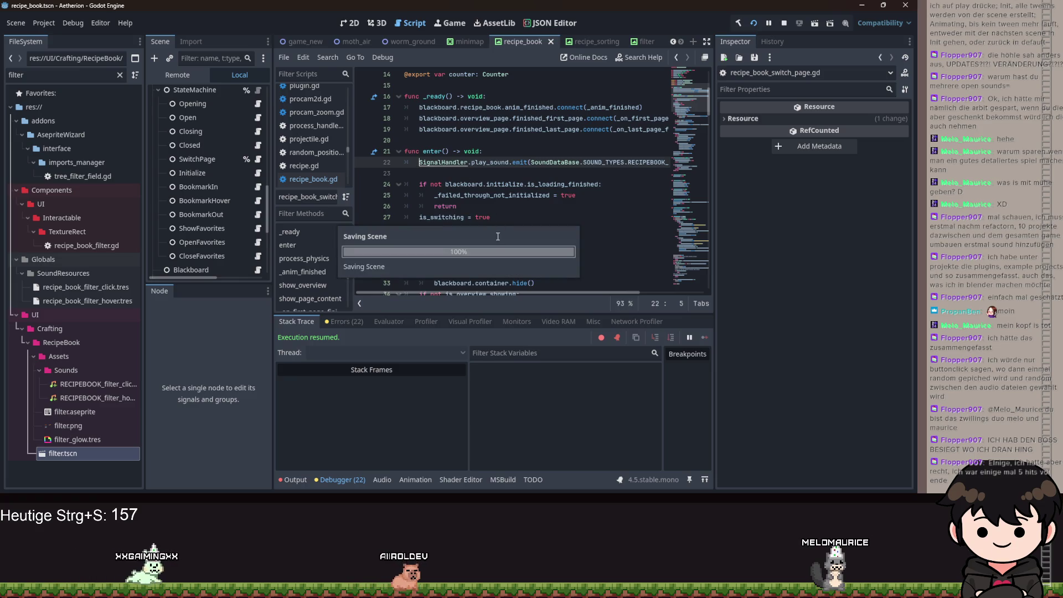
{"action": "key", "text": "F5"}
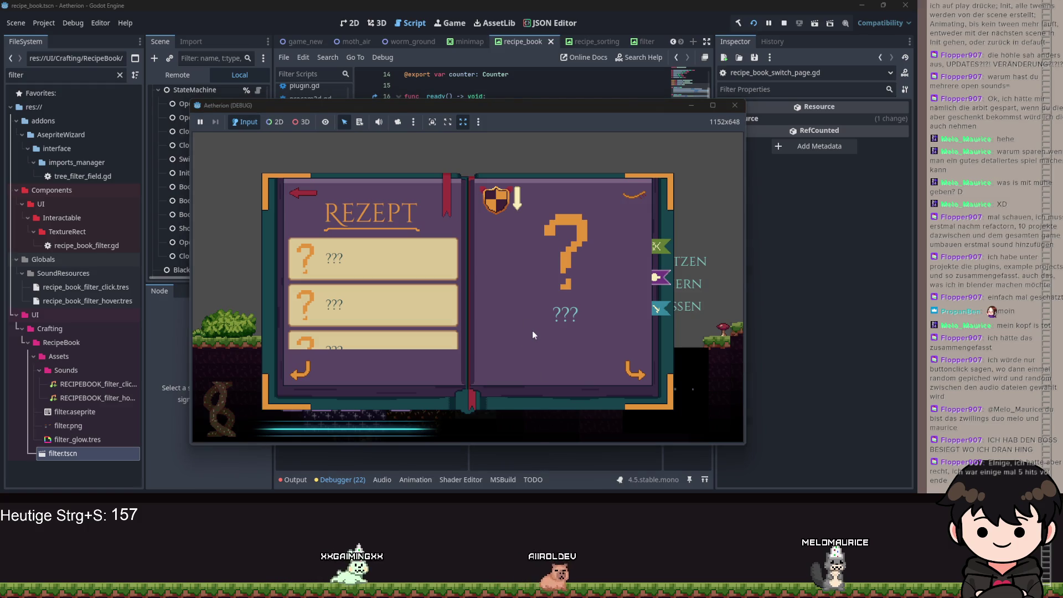
Turn a recipe book page, then toggle the sort icon on the right page.
{"action": "left_click", "coordinate": [533, 330]}
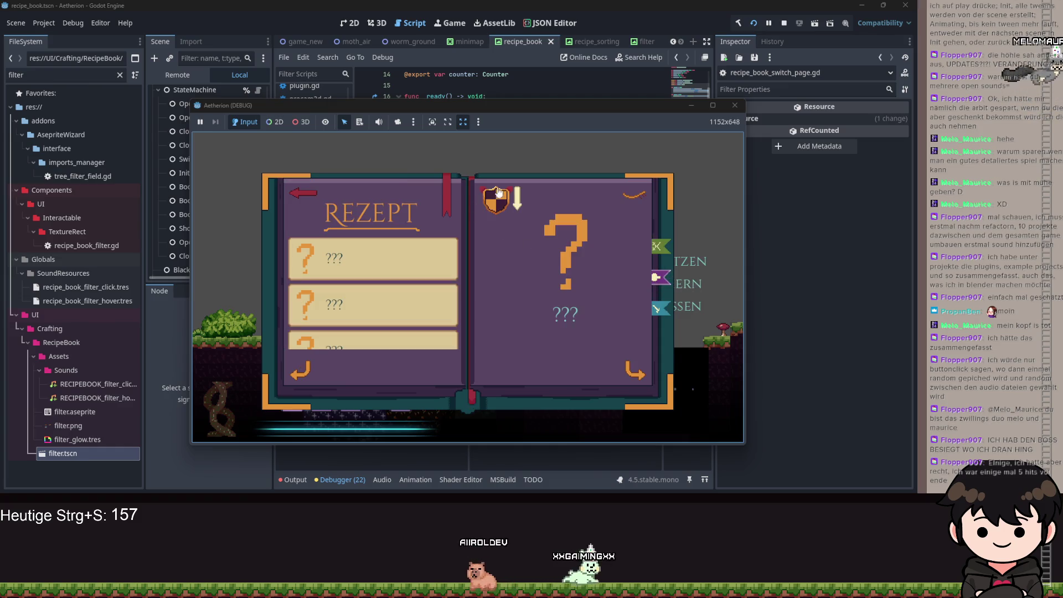
{"action": "left_click", "coordinate": [505, 198]}
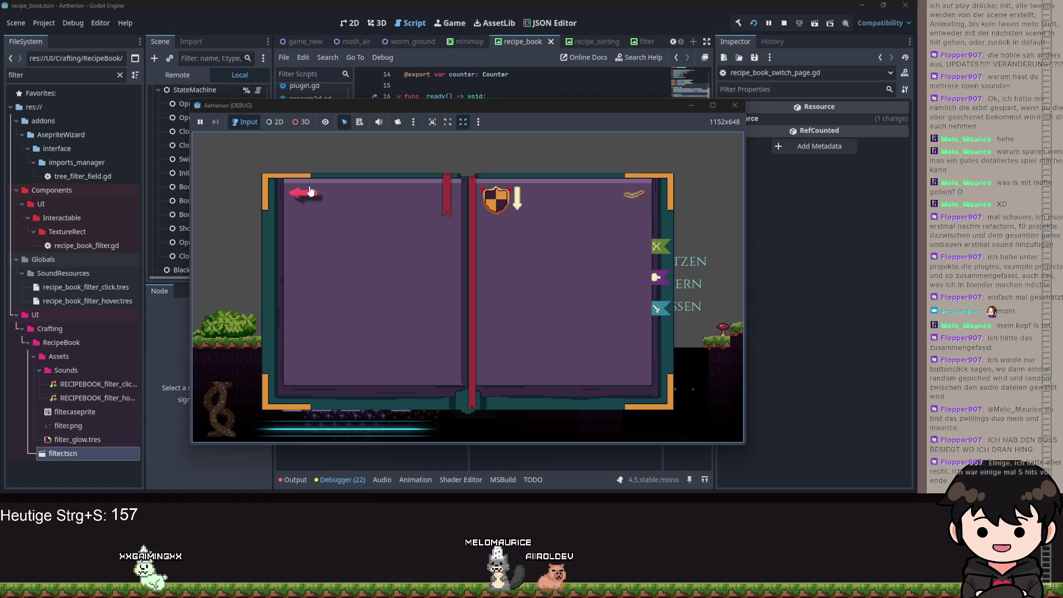
Close and reopen the recipe book five times, leaving it closed on the inventory and pause menu.
{"action": "key", "text": "Escape"}
{"action": "left_click", "coordinate": [283, 273]}
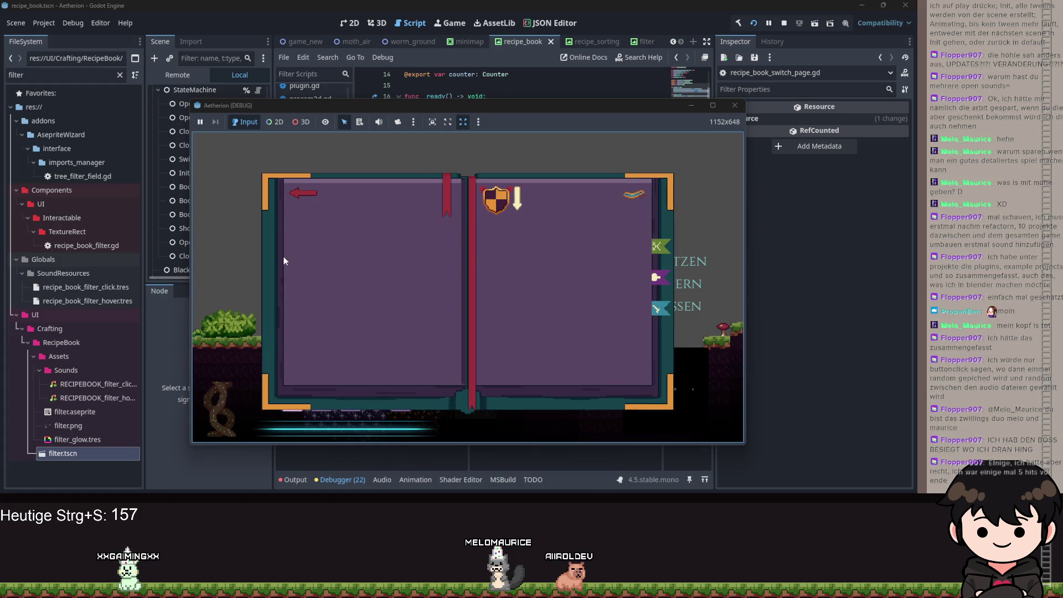
{"action": "key", "text": "Escape"}
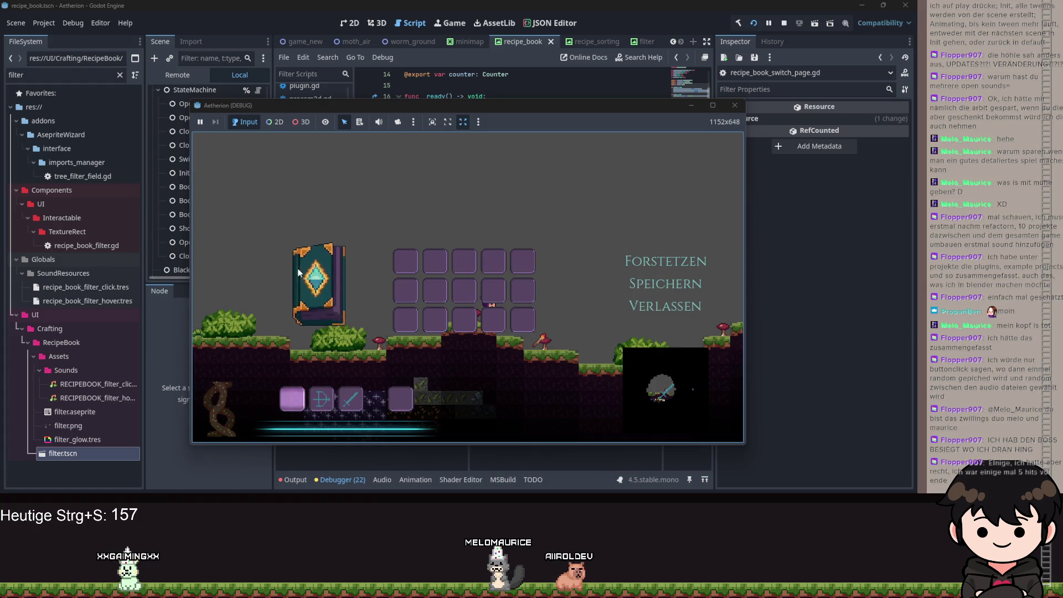
{"action": "left_click", "coordinate": [308, 283]}
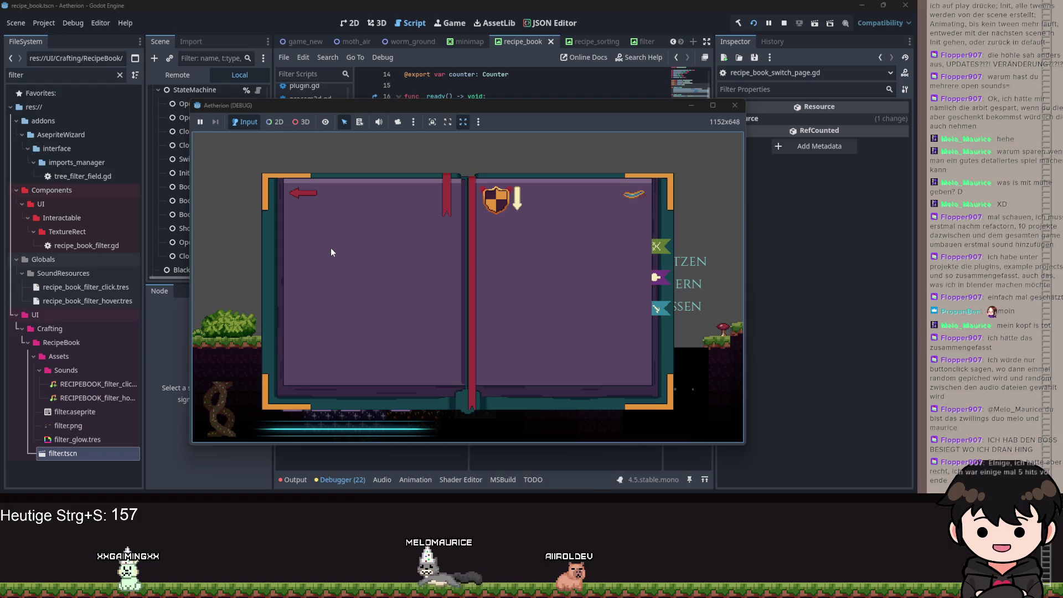
{"action": "left_click", "coordinate": [297, 192]}
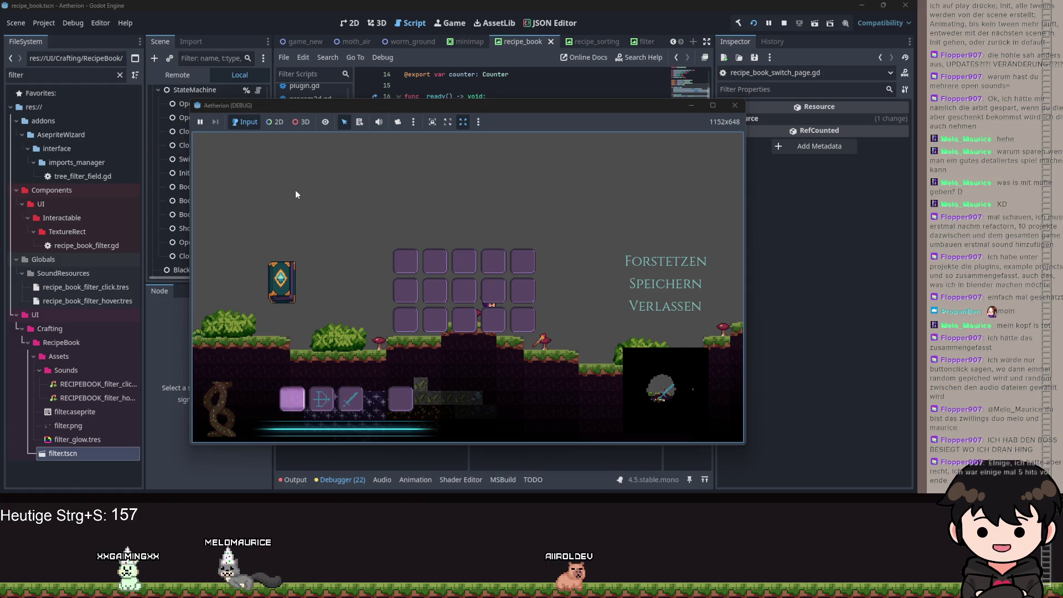
{"action": "left_click", "coordinate": [283, 282]}
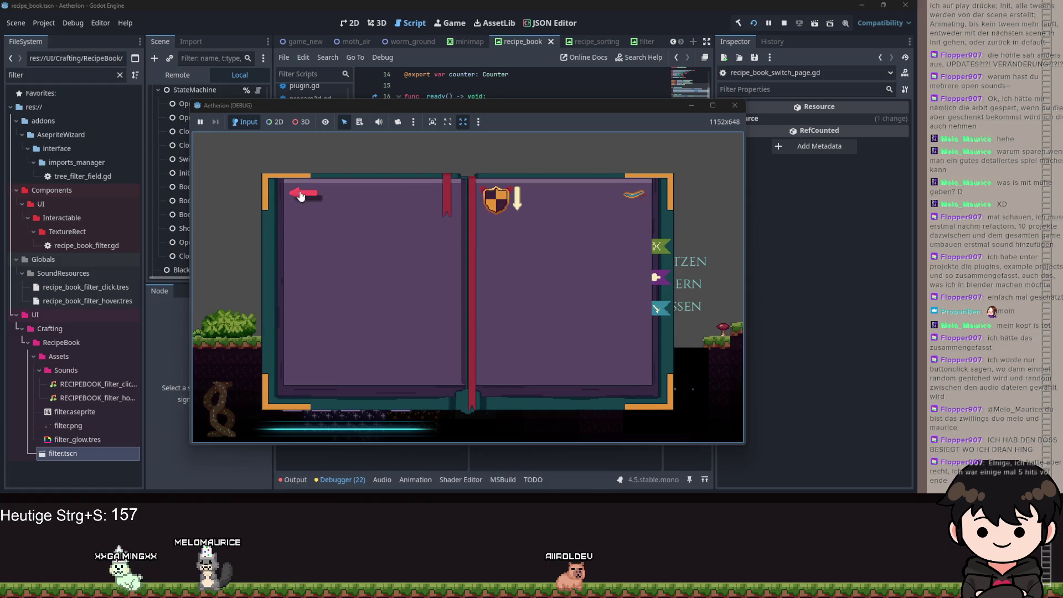
{"action": "left_click", "coordinate": [300, 194]}
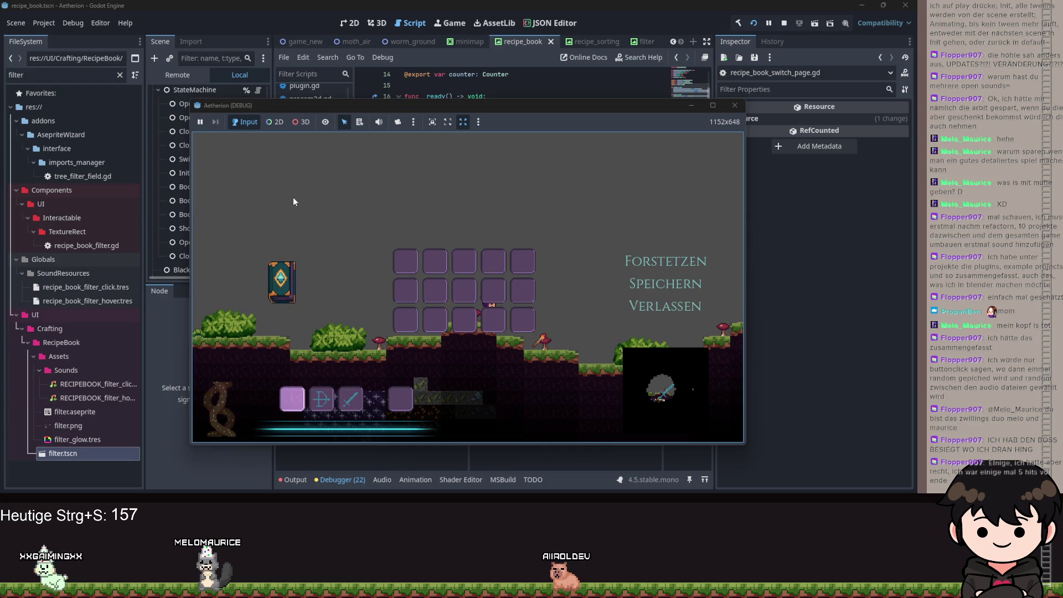
{"action": "left_click", "coordinate": [293, 270]}
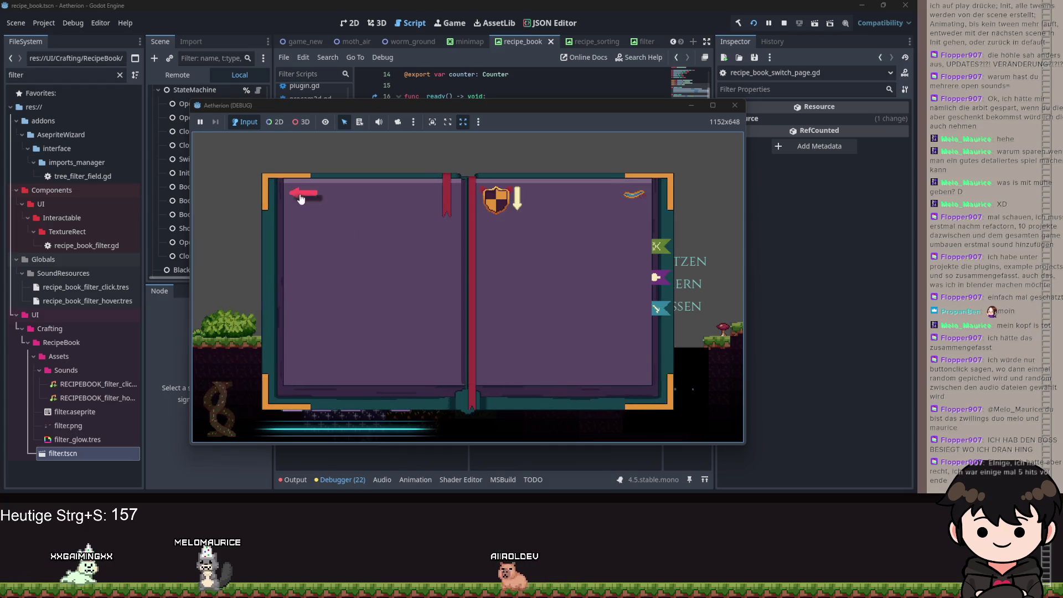
{"action": "left_click", "coordinate": [298, 197]}
{"action": "left_click", "coordinate": [291, 288]}
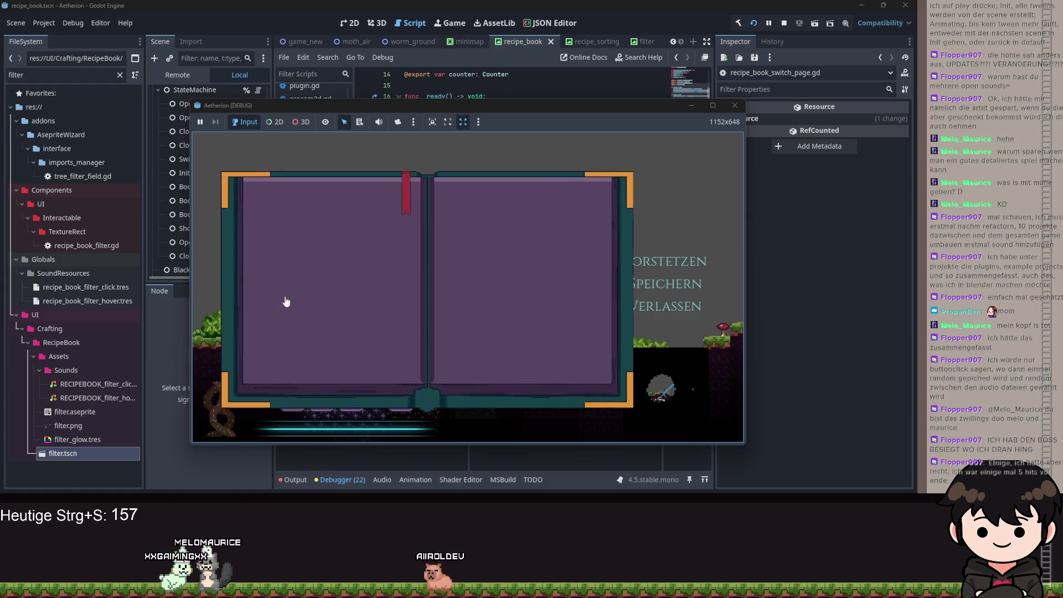
{"action": "left_click", "coordinate": [295, 206]}
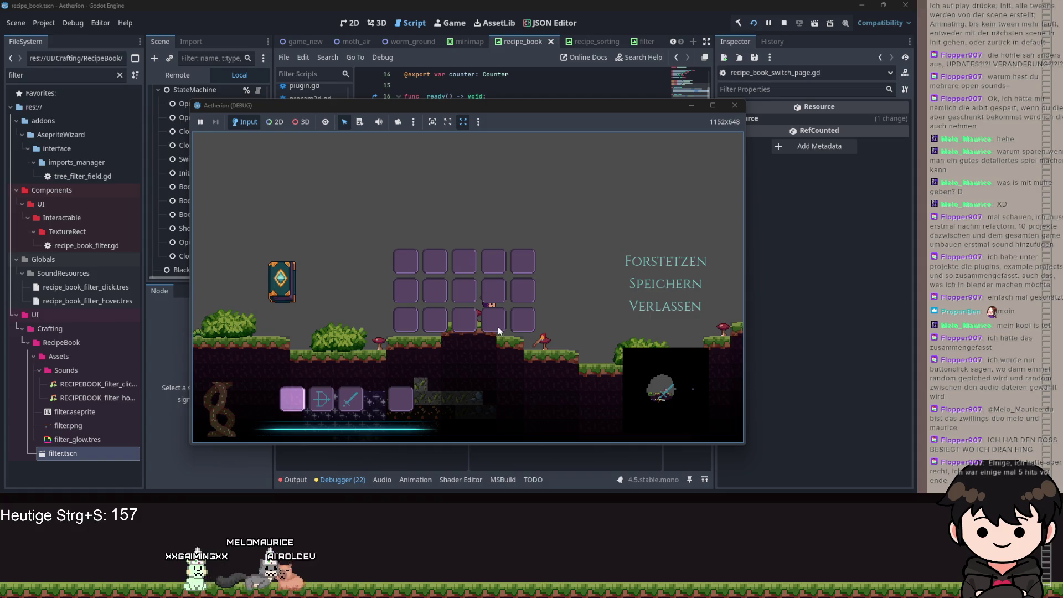